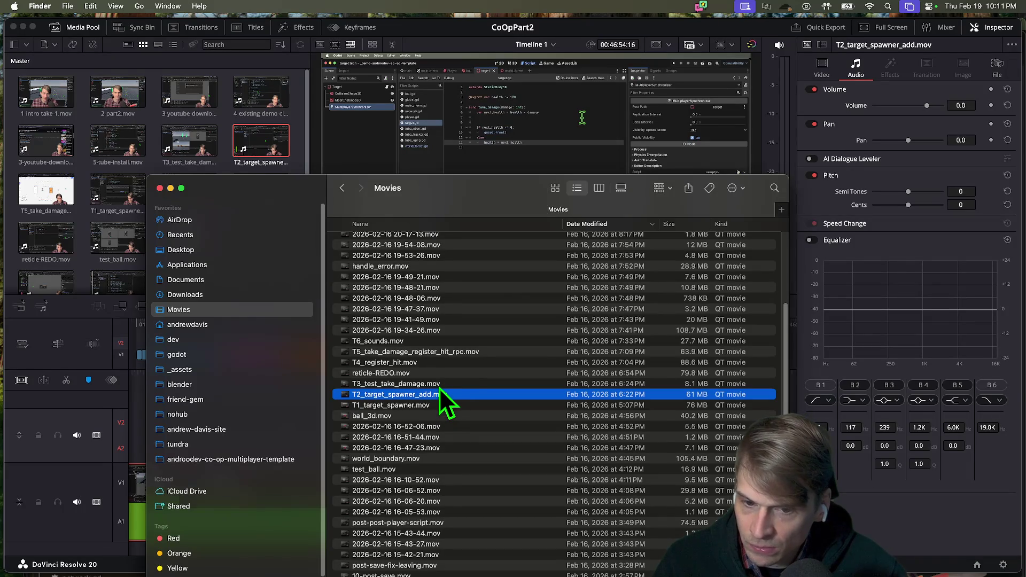
Step: Tag T3_test_take_damage Chocolate and place it in Timeline 1 right after the green clip
key("super+Tab")
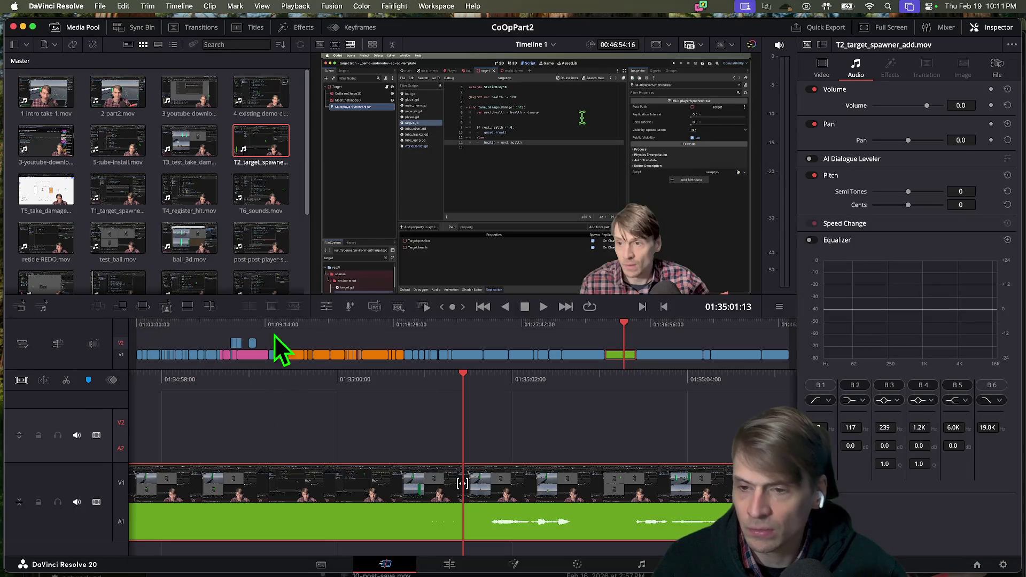
right_click(174, 138)
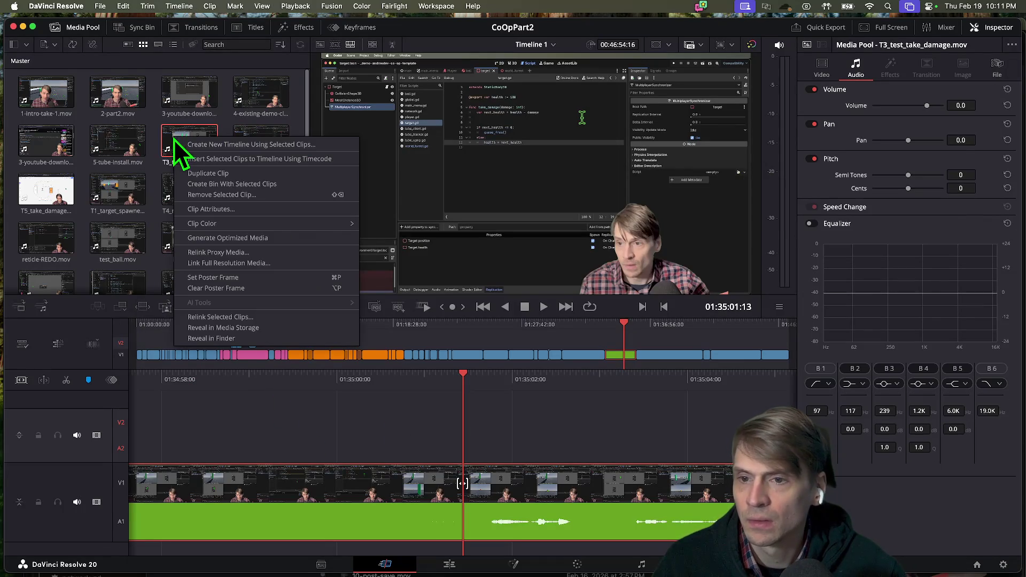
mouse_move(292, 220)
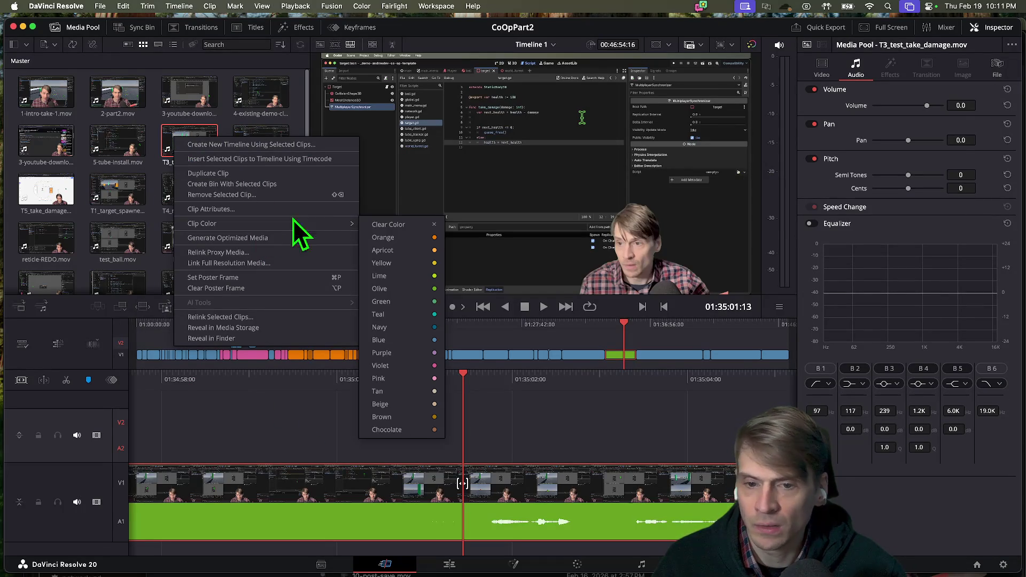
left_click(419, 430)
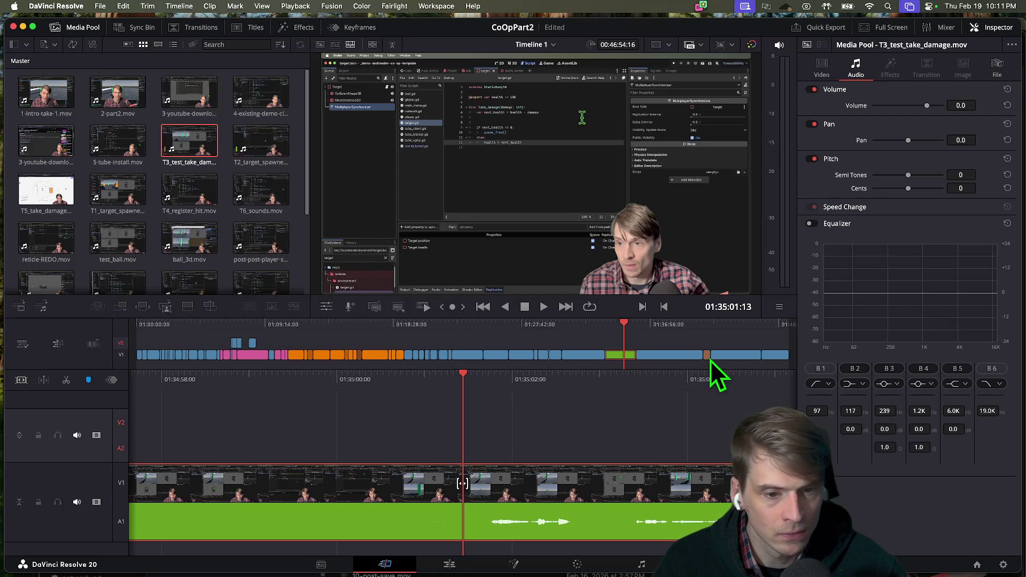
left_click_drag(710, 361, 643, 361)
key("space")
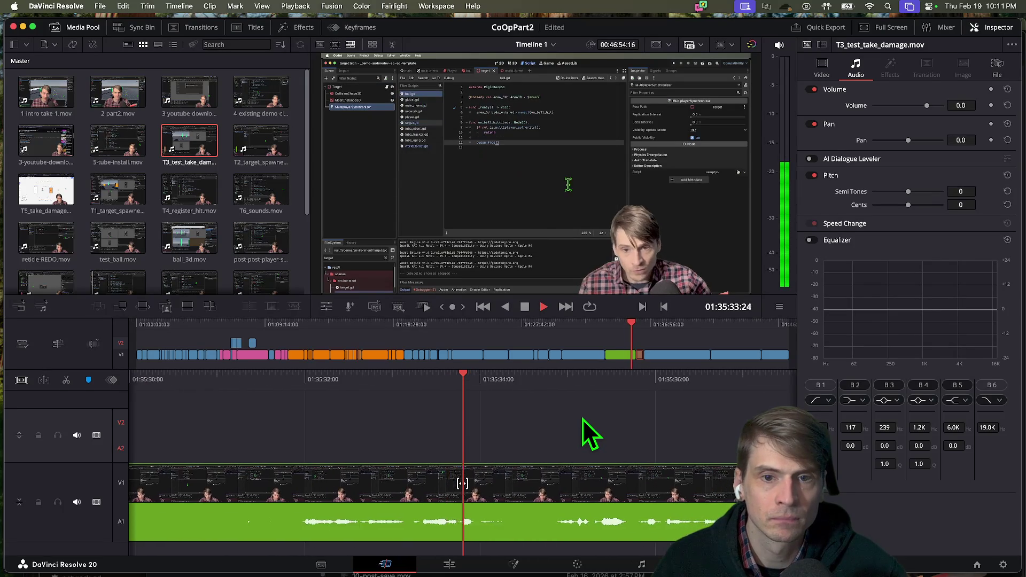
key("space")
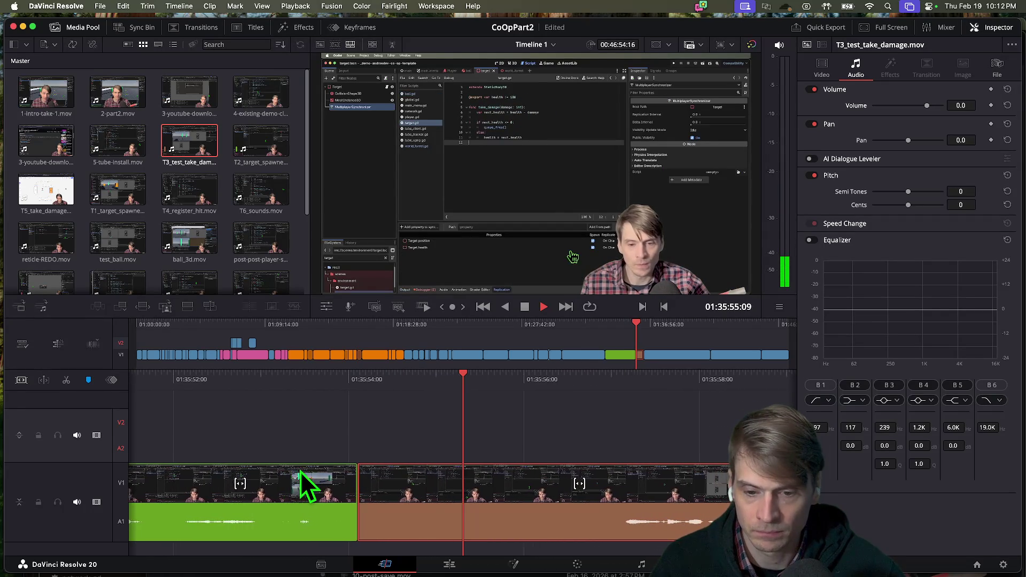
Step: Drag the green-to-brown cut later and replay it to check the timing
key("space")
left_click_drag(355, 485, 580, 492)
key("space")
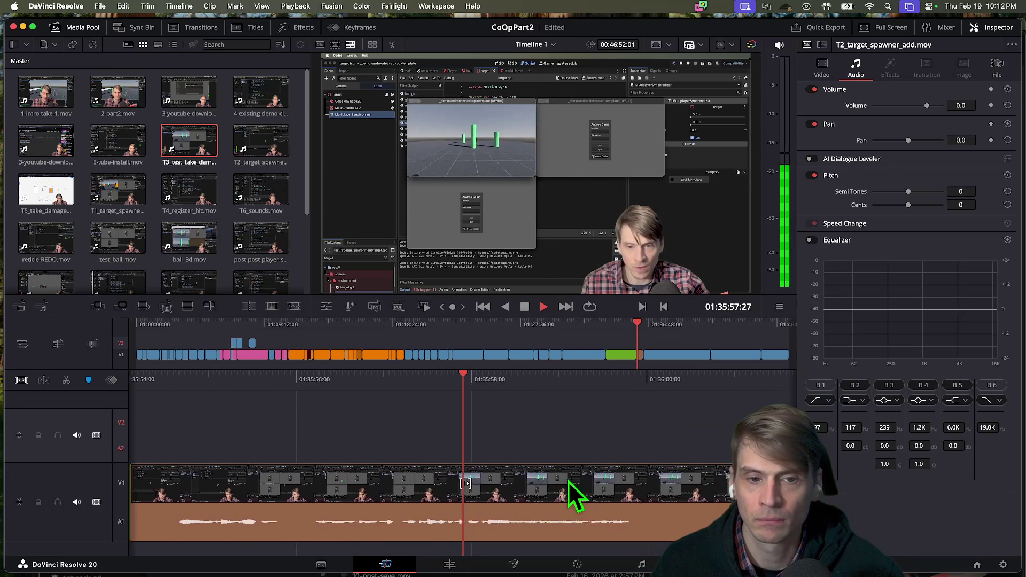
key("space")
key("Left")
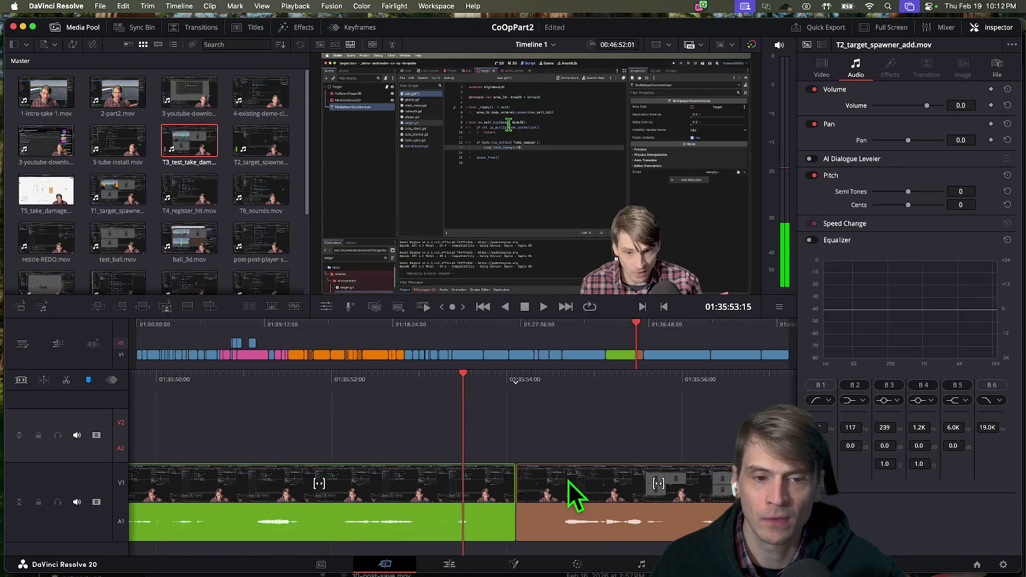
key("space")
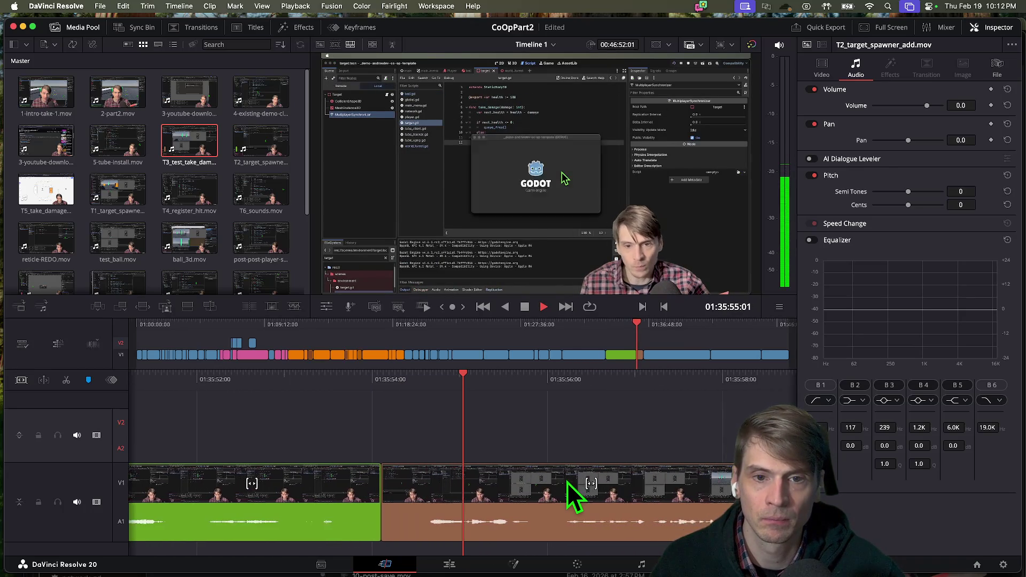
key("space")
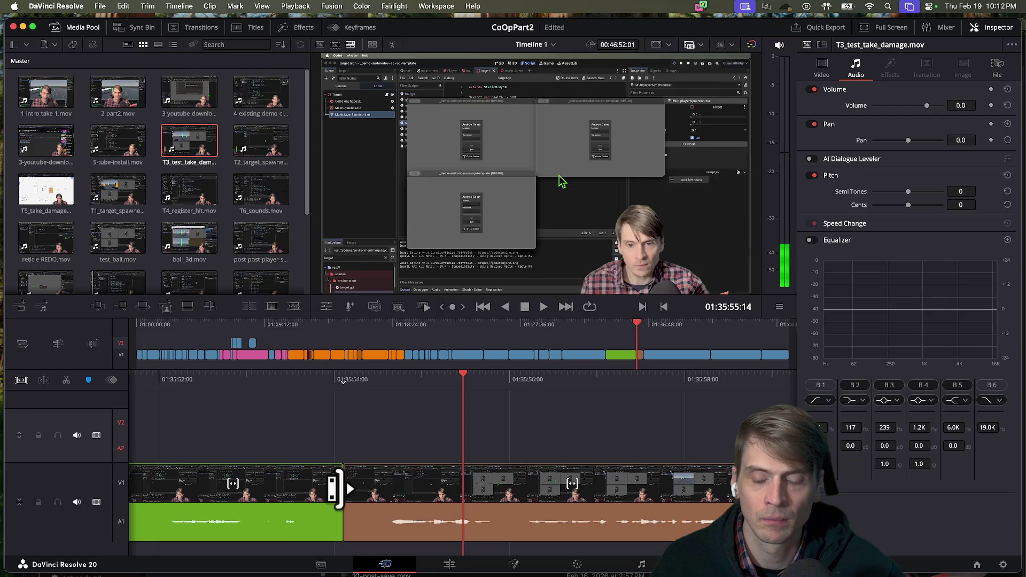
Step: Extend the green clip further into the brown T3 clip twice, replaying each adjustment
left_click_drag(335, 487, 432, 489)
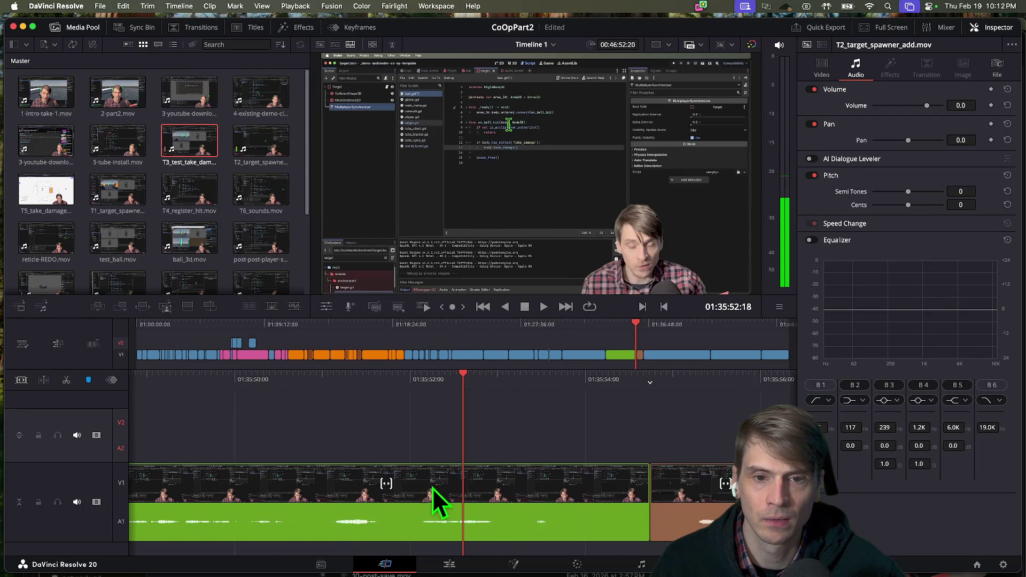
key("space")
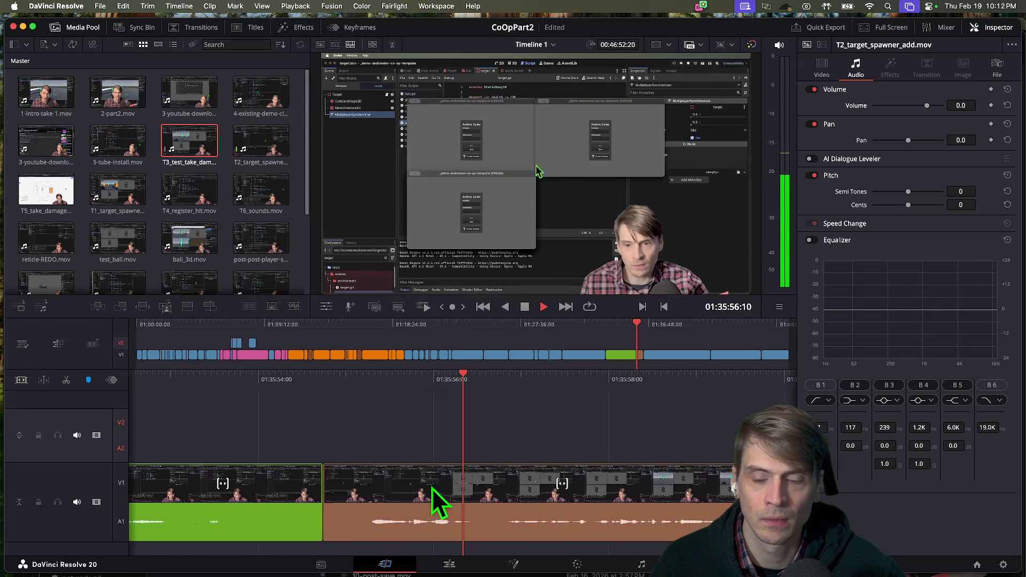
key("space")
mouse_move(307, 497)
left_mouse_down()
mouse_move(359, 497)
mouse_move(372, 515)
left_mouse_up()
key("space")
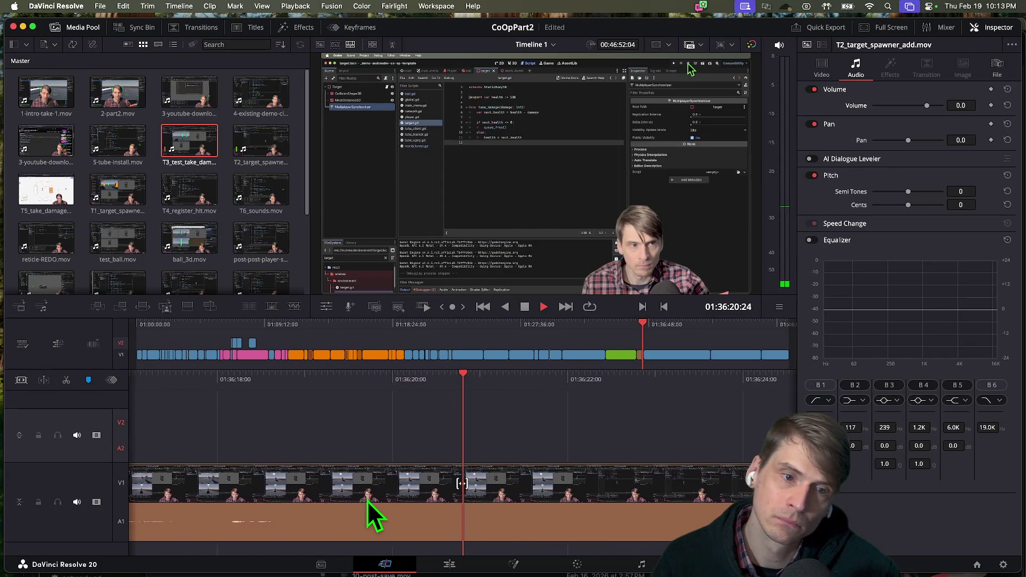
Step: Trim the brown T3 clip's end left so the blue T5 clip follows sooner
key("space")
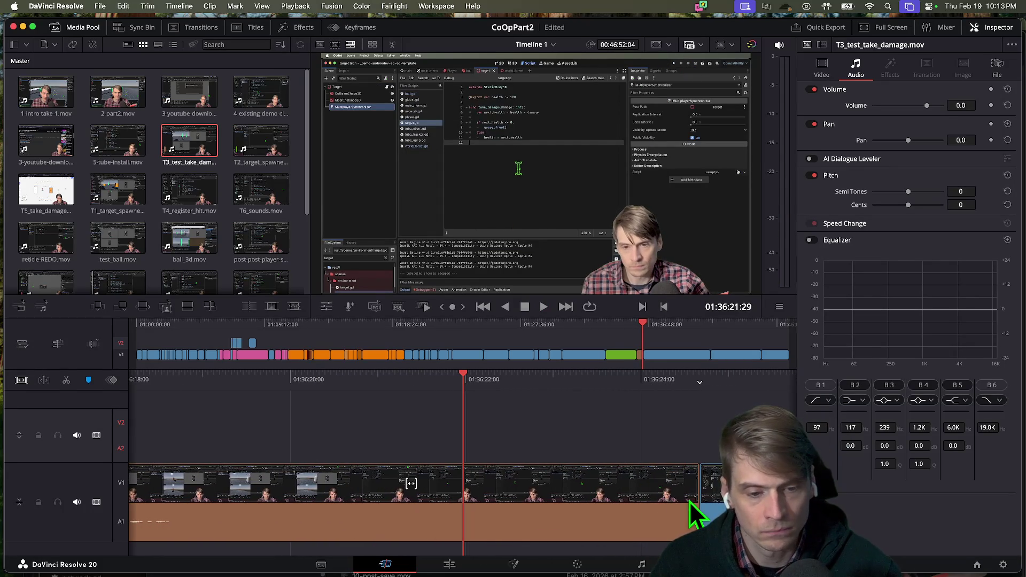
left_click_drag(690, 500, 245, 487)
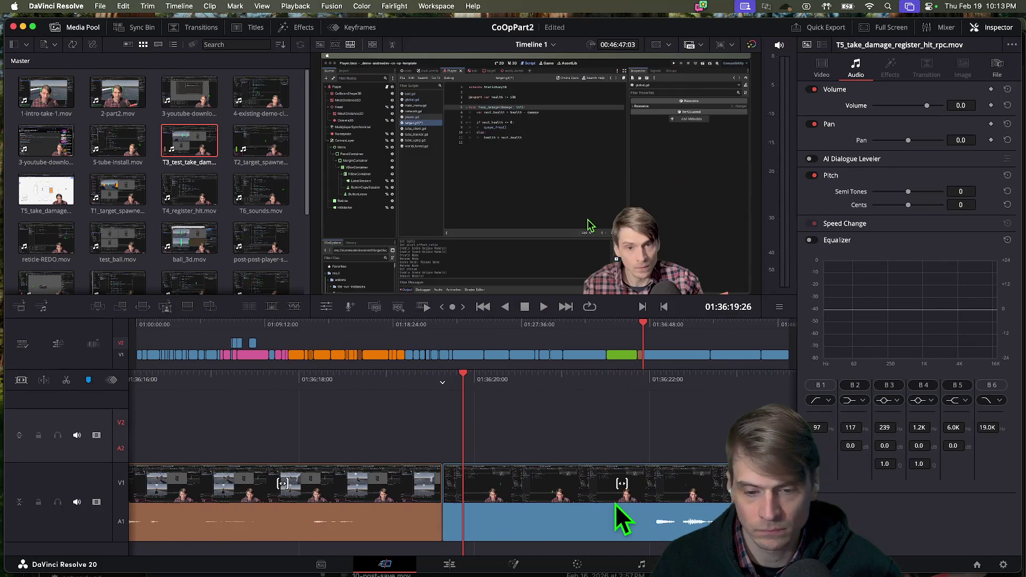
key("space")
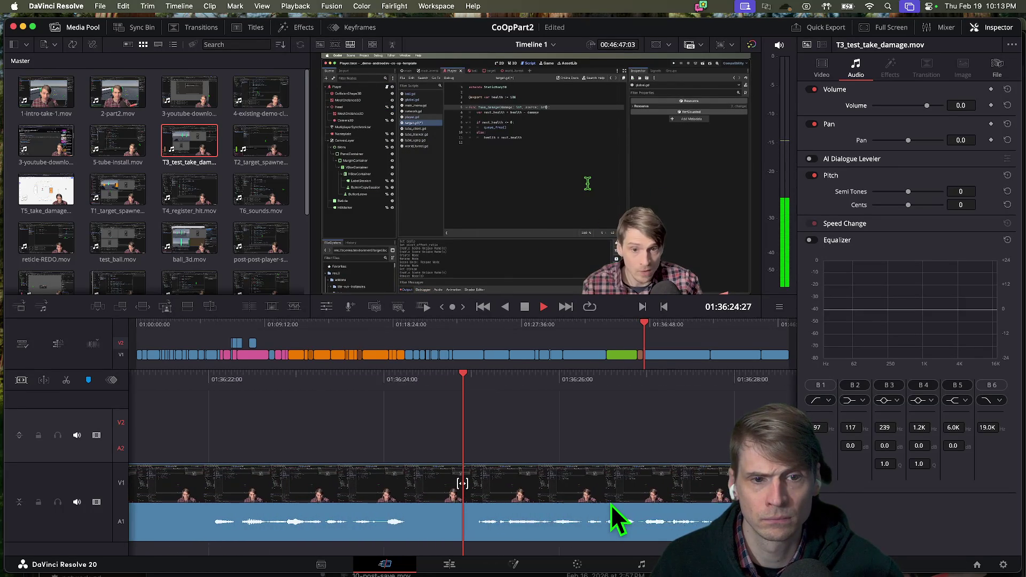
key("space")
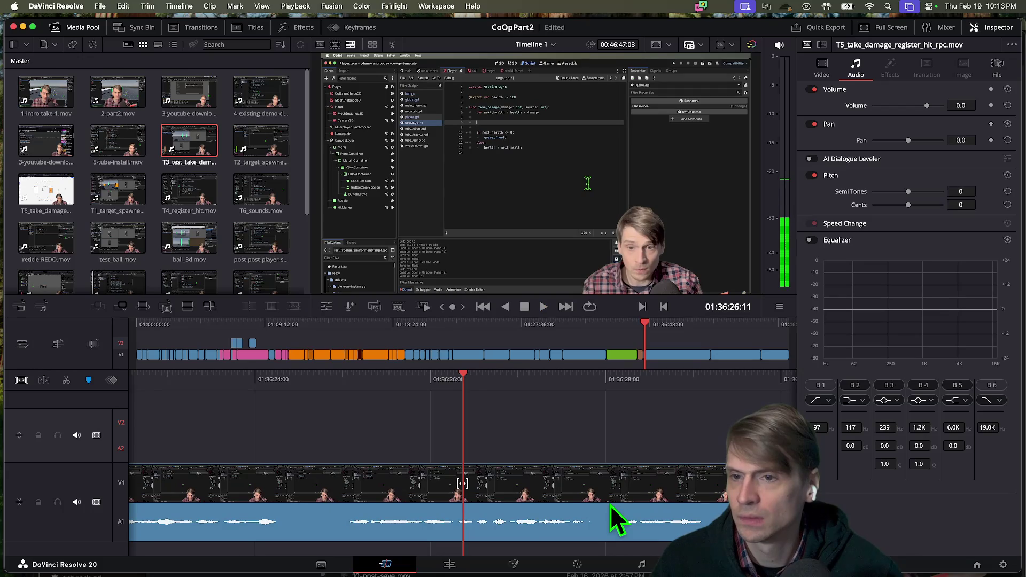
Step: Fast-forward, rewind and jump later in the timeline to review the T5 footage
key("l")
key("l")
key("l")
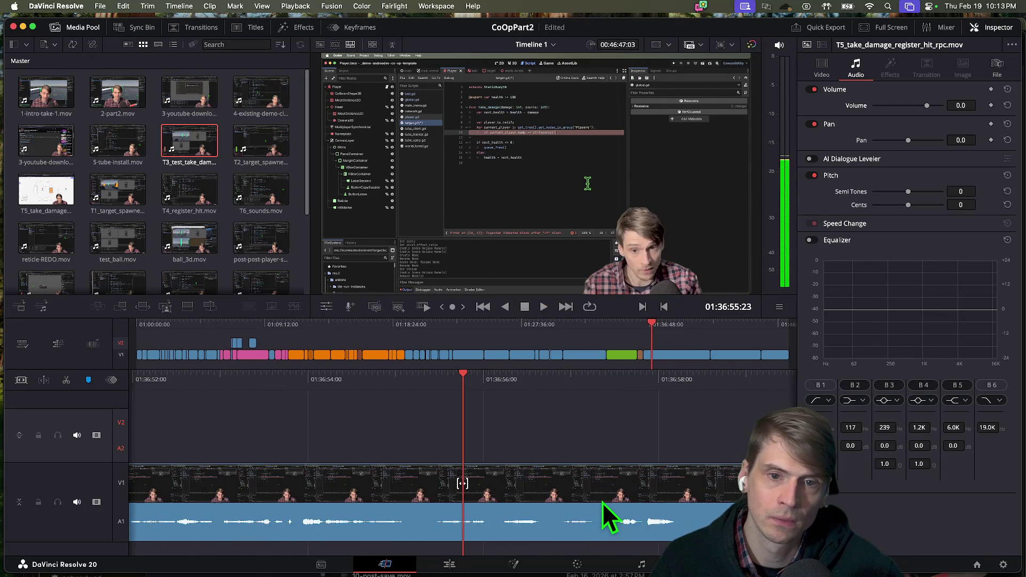
key("j")
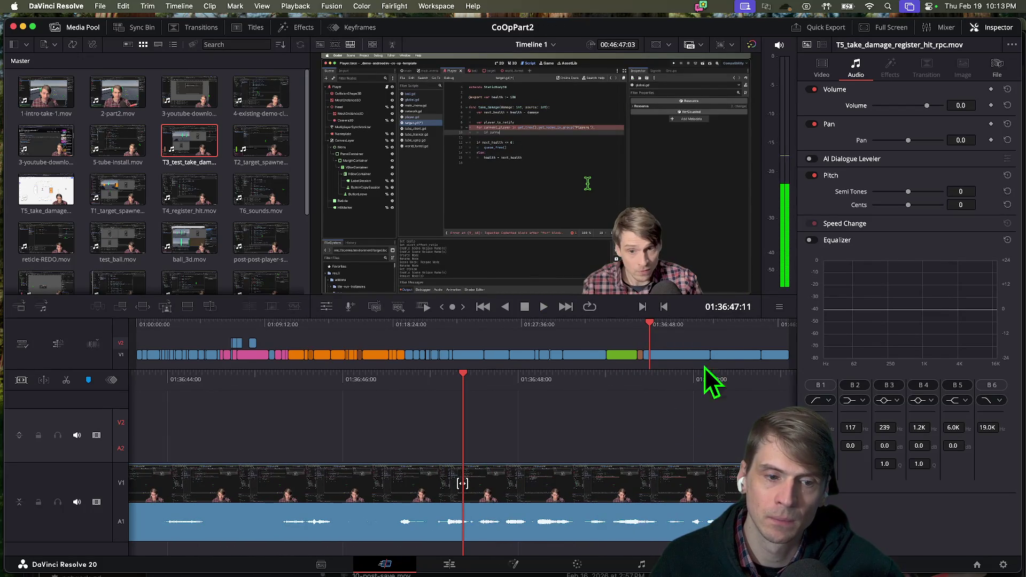
left_click(705, 325)
key("space")
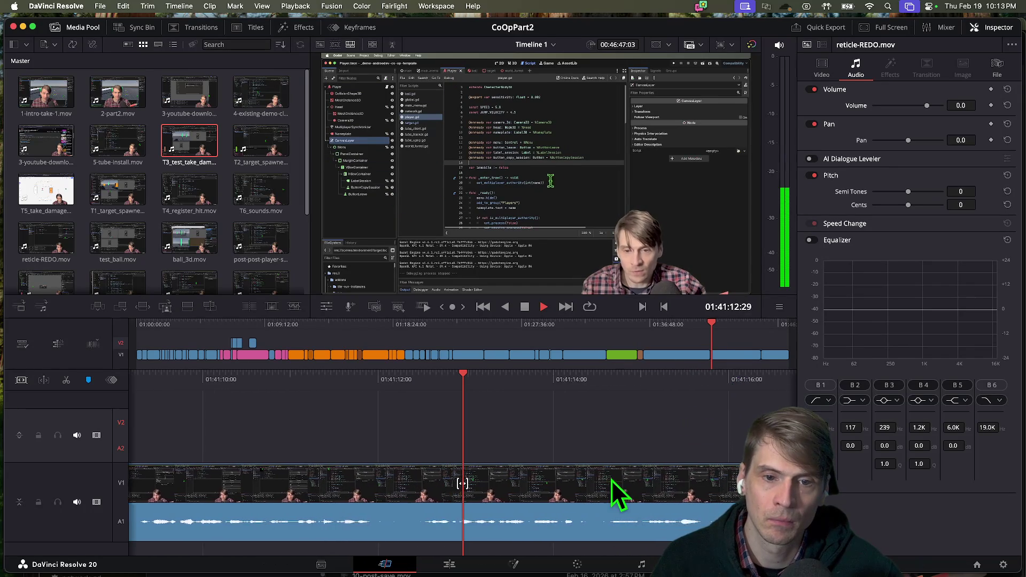
left_click(678, 357)
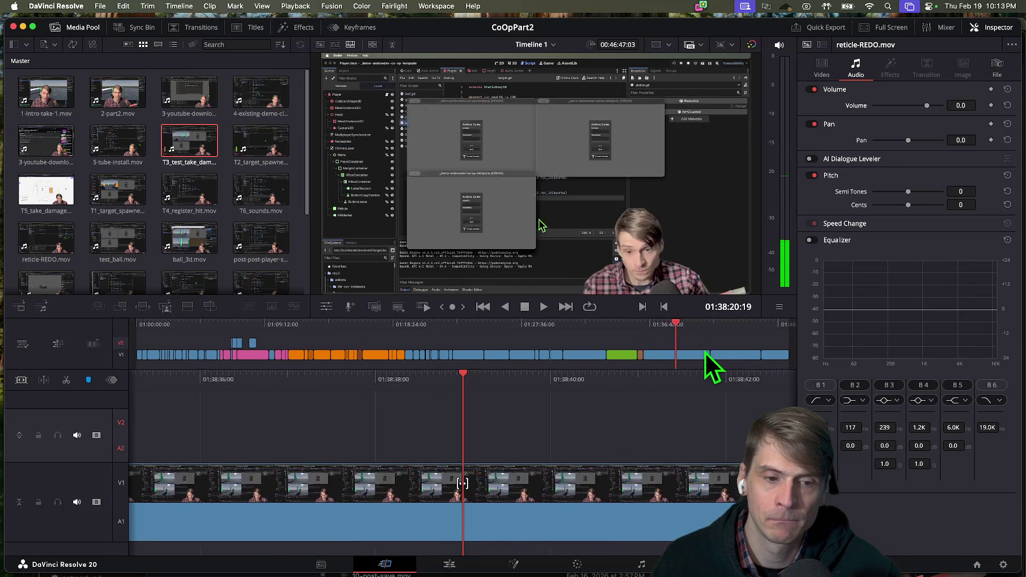
mouse_move(726, 356)
left_mouse_down()
mouse_move(746, 351)
mouse_move(739, 357)
left_mouse_up()
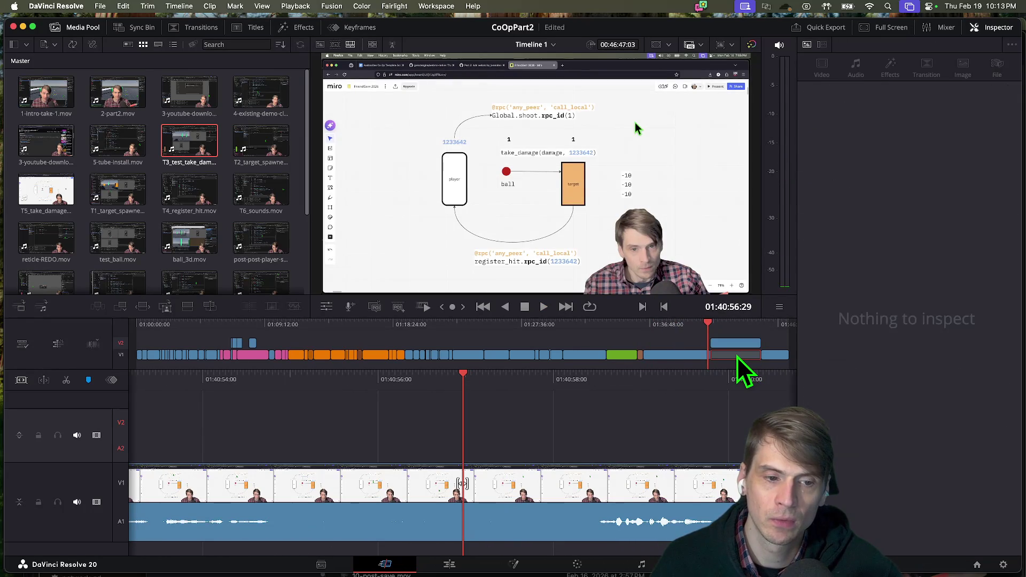
key("super+z")
left_click(645, 357)
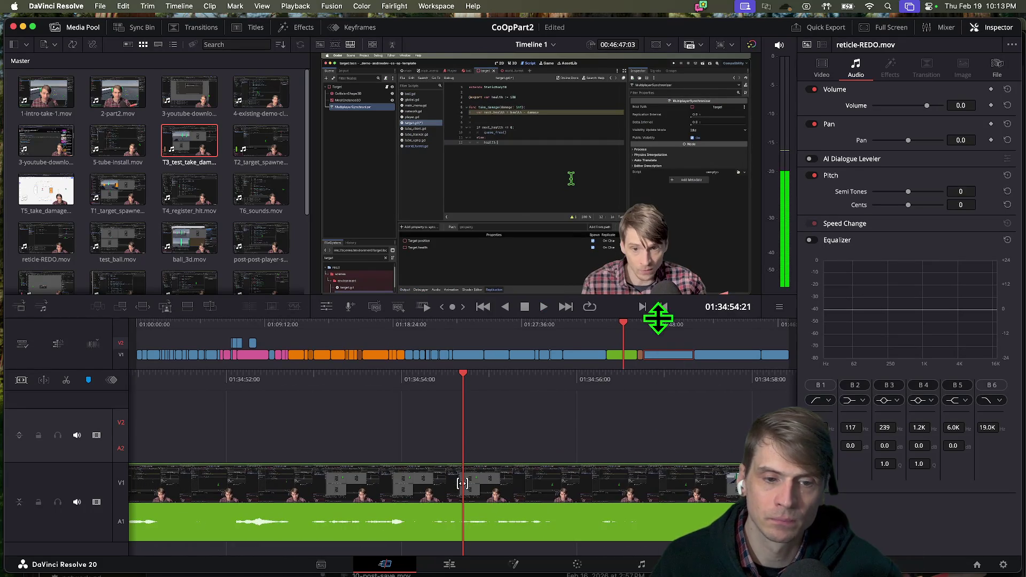
mouse_move(640, 327)
left_mouse_down()
mouse_move(684, 327)
mouse_move(643, 326)
mouse_move(679, 327)
mouse_move(694, 342)
left_mouse_up()
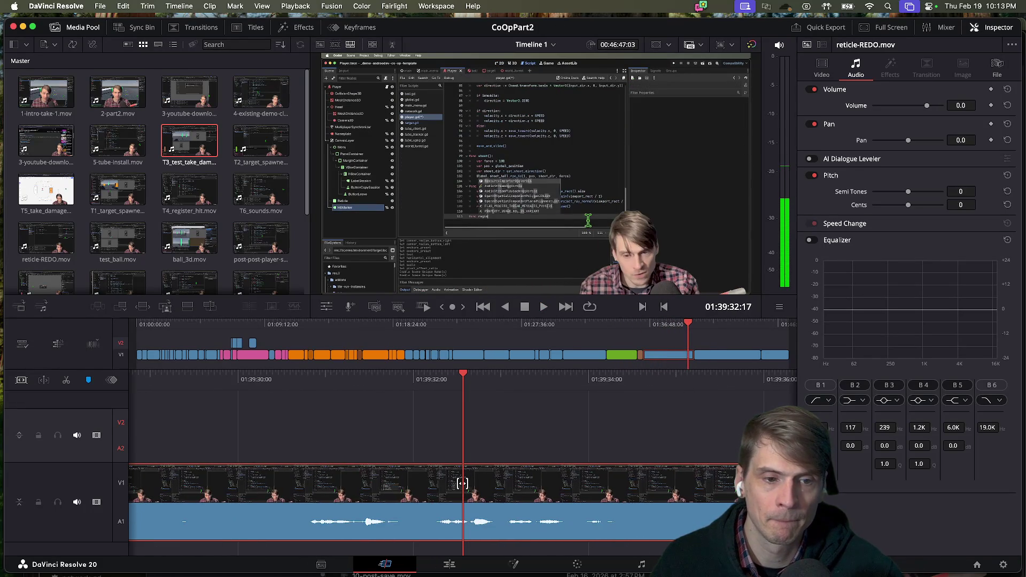
key("space")
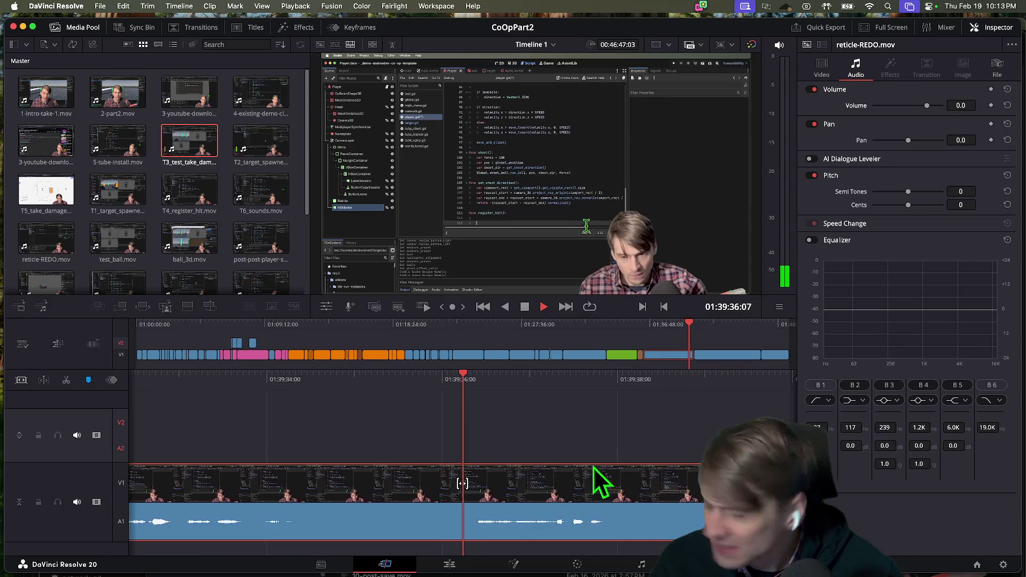
key("space")
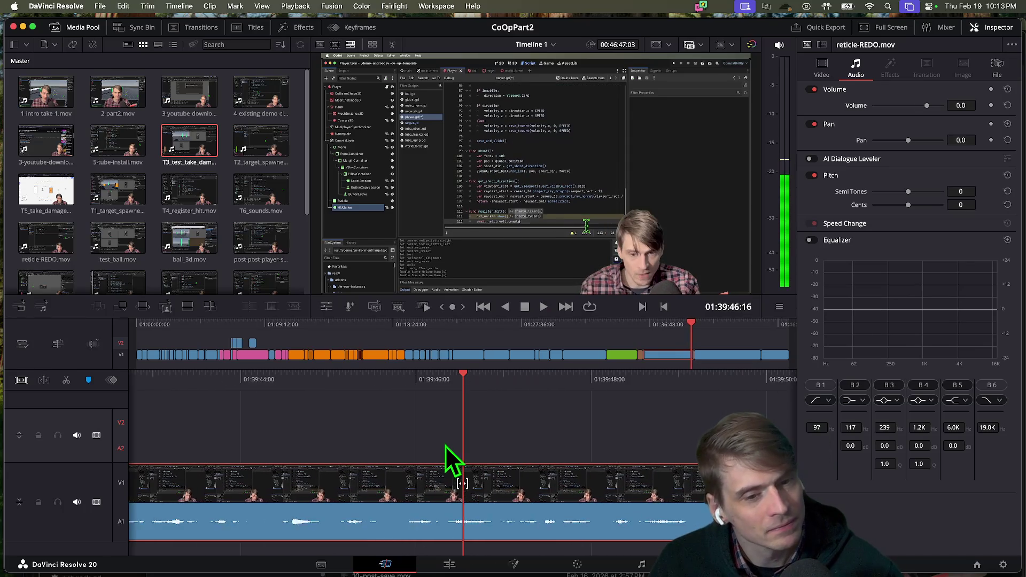
key("space")
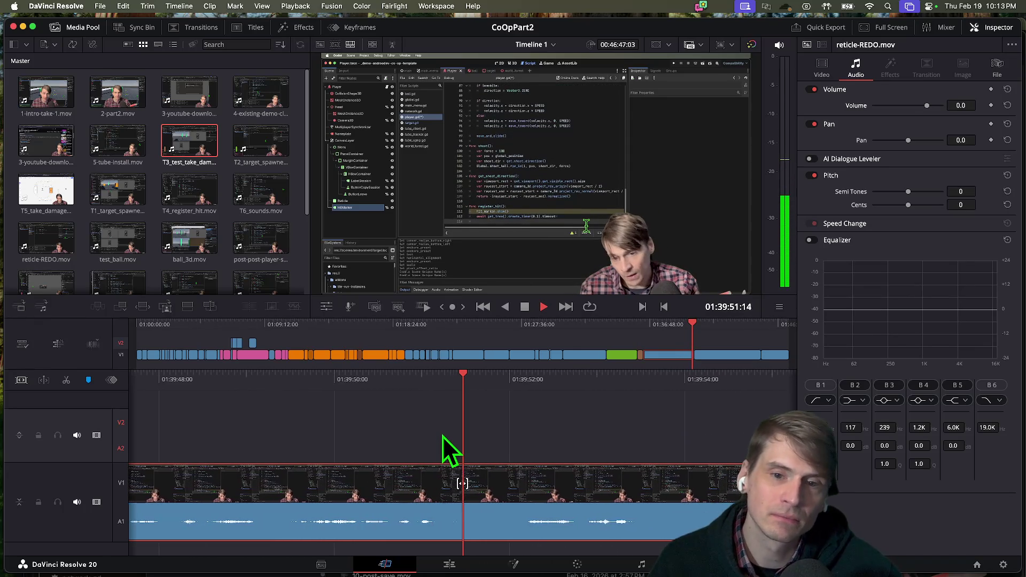
key("space")
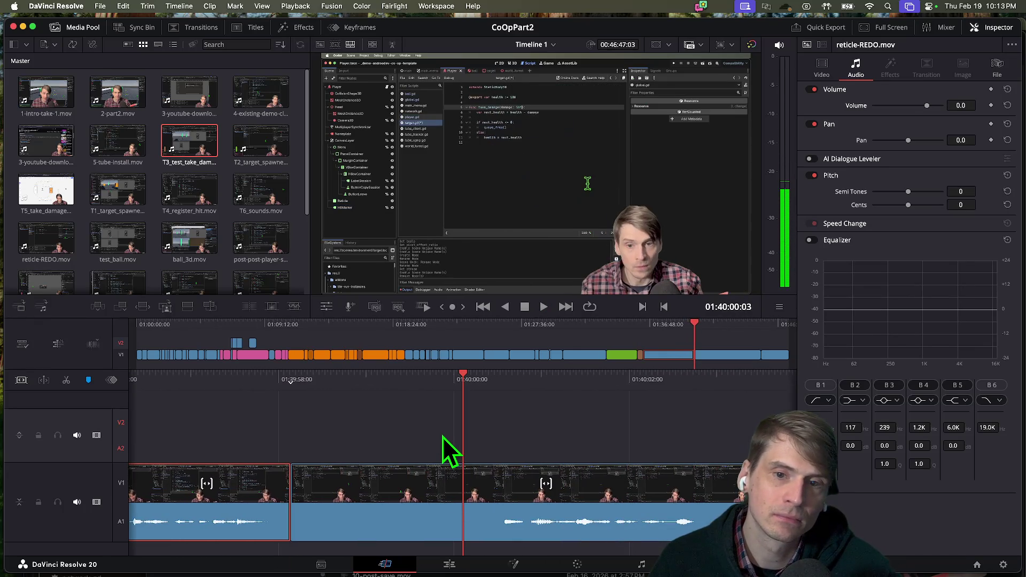
key("space")
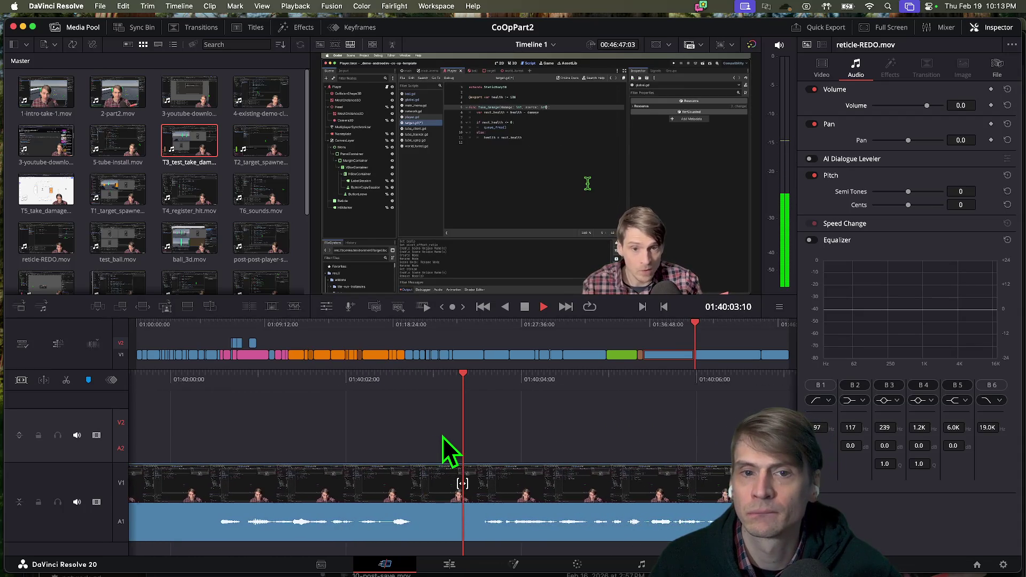
key("space")
key("space")
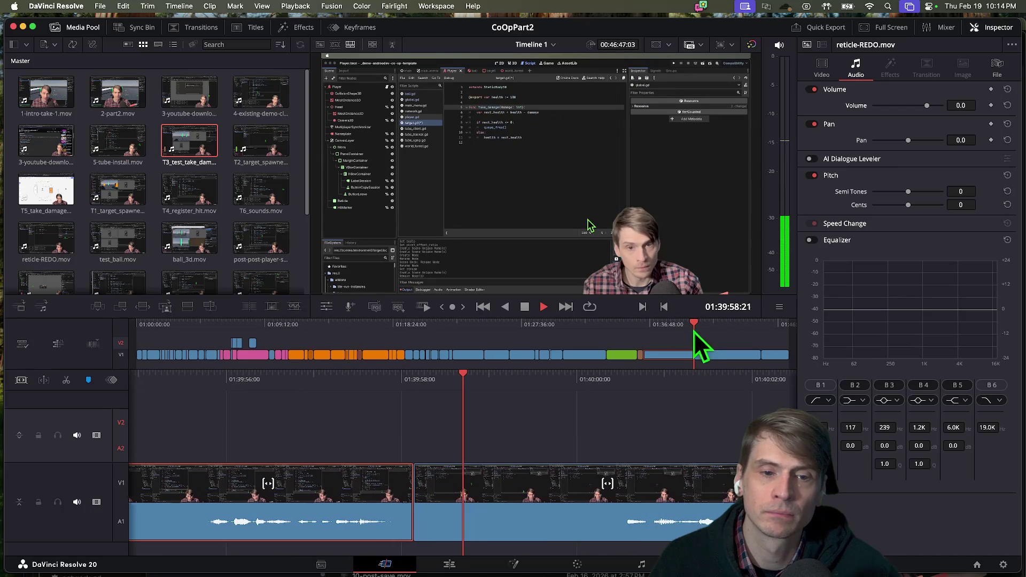
Step: Move the playhead near the timeline's end, back to about 01:39:32, and play forward
left_click(762, 345)
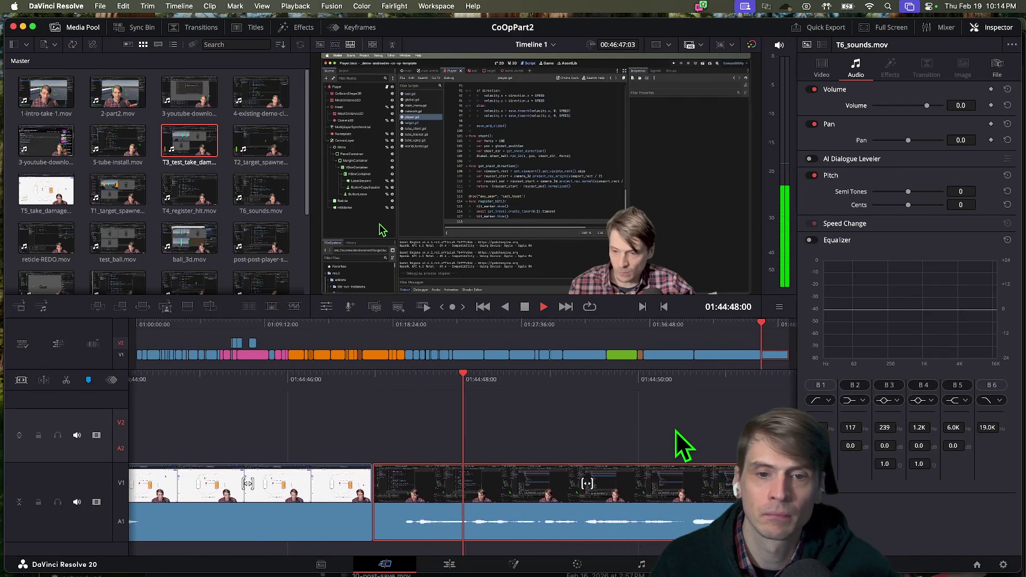
key("space")
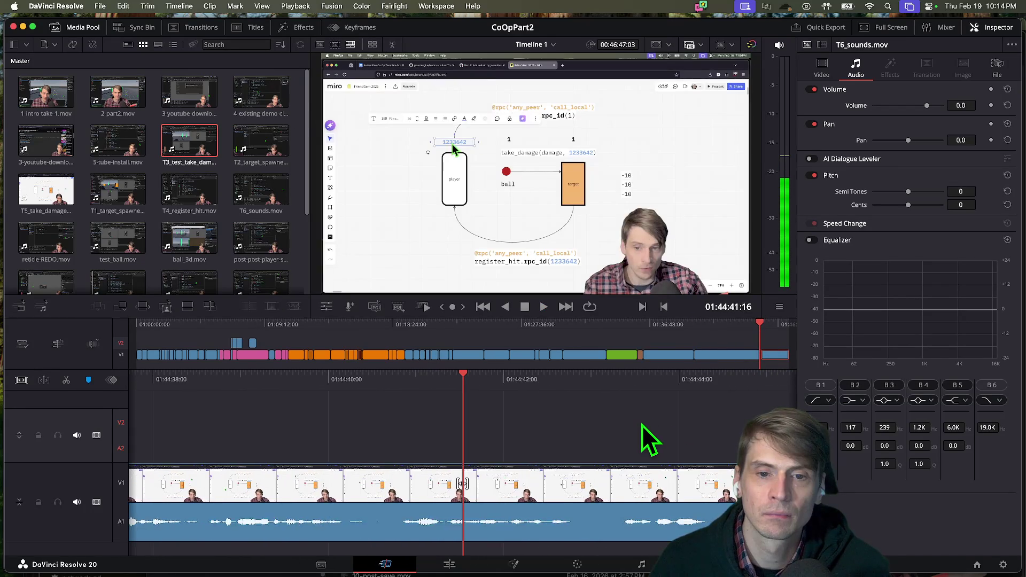
left_click_drag(733, 337, 689, 325)
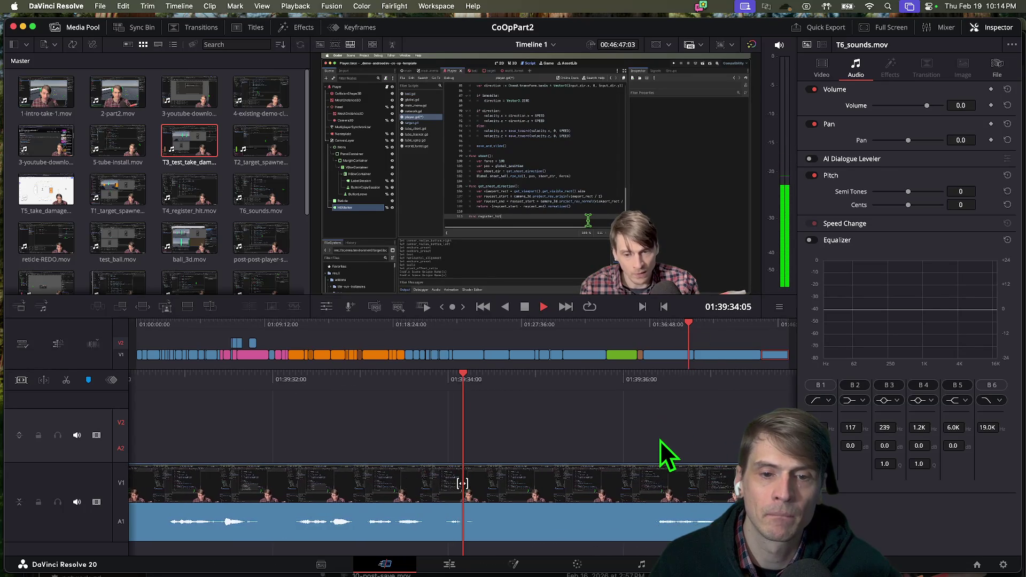
key("l")
key("l")
key("l")
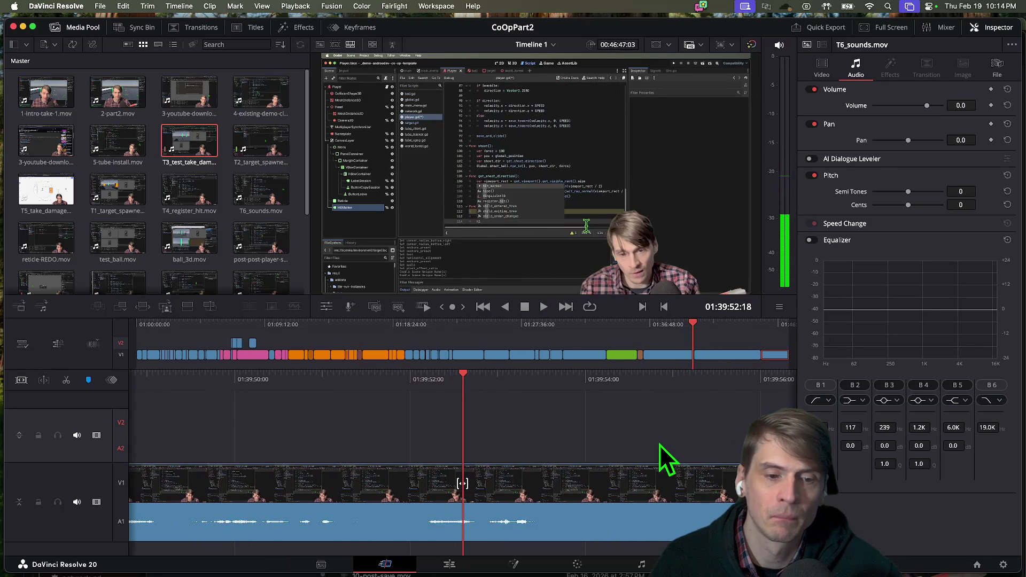
key("space")
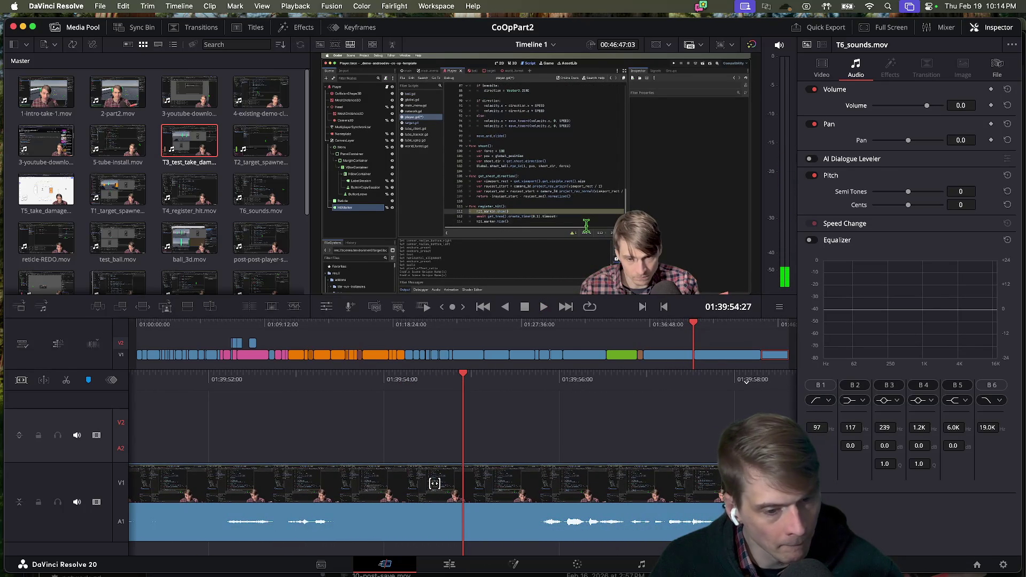
Step: Trim the reticle-REDO clip's end on V1 to about 01:39:54 and review with J/K/L
left_click_drag(446, 494, 412, 494)
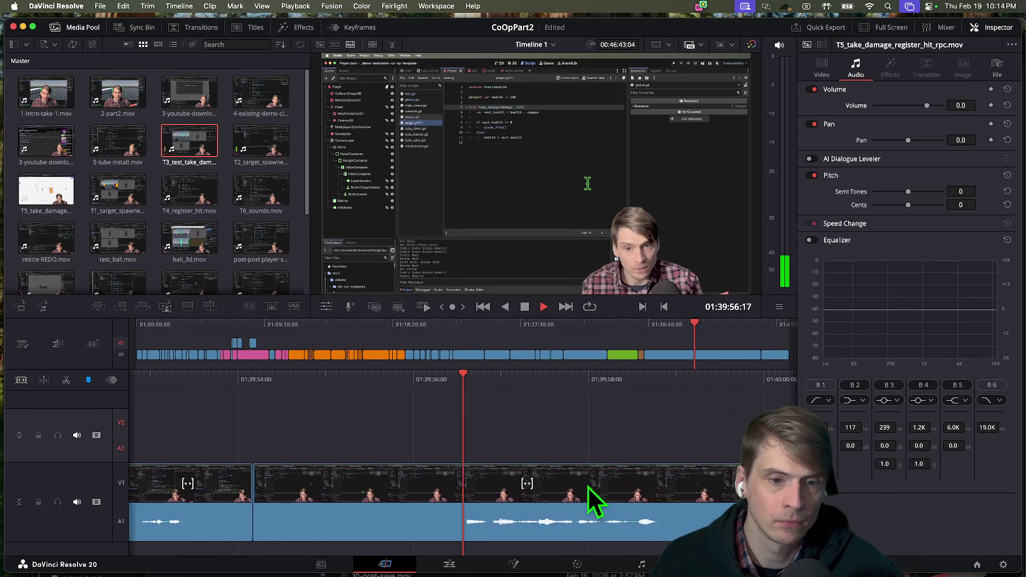
key("j")
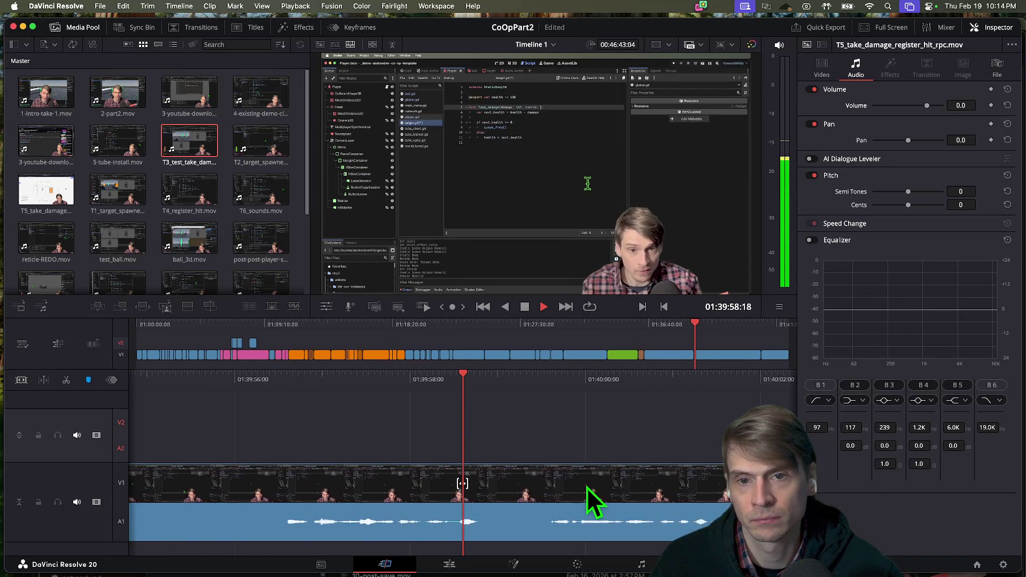
key("l")
key("Up")
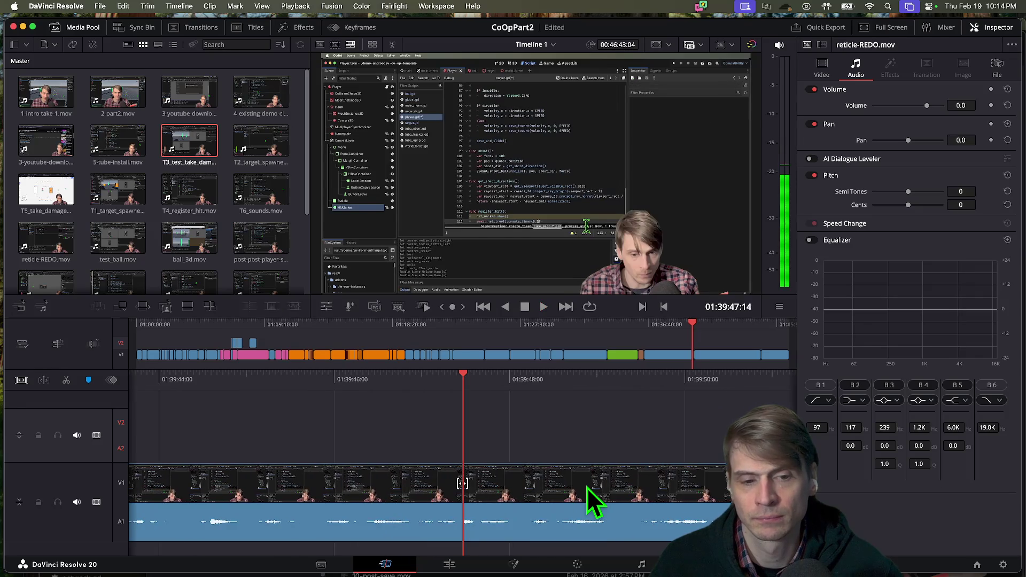
key("Down")
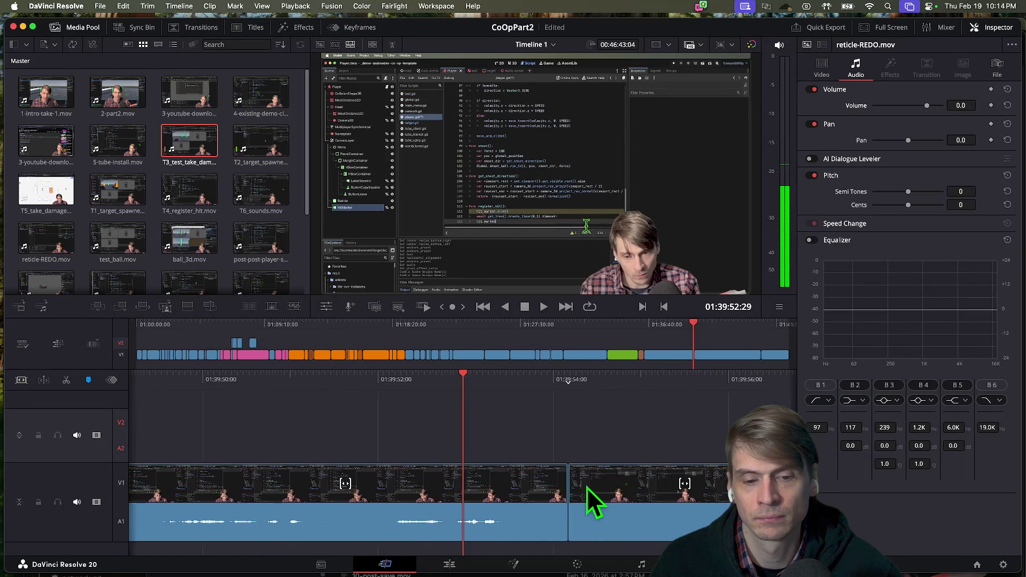
key("k")
key("l")
key("l")
key("l")
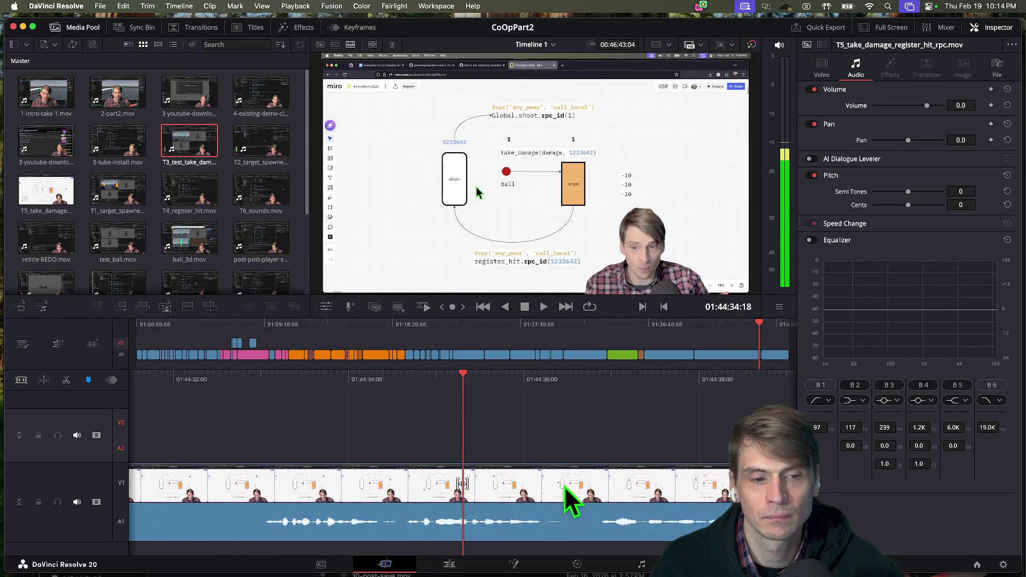
Step: Play Timeline 1 through to its end after T6_sounds, then switch to Finder's Movies folder
scroll(565, 486, "down", 10)
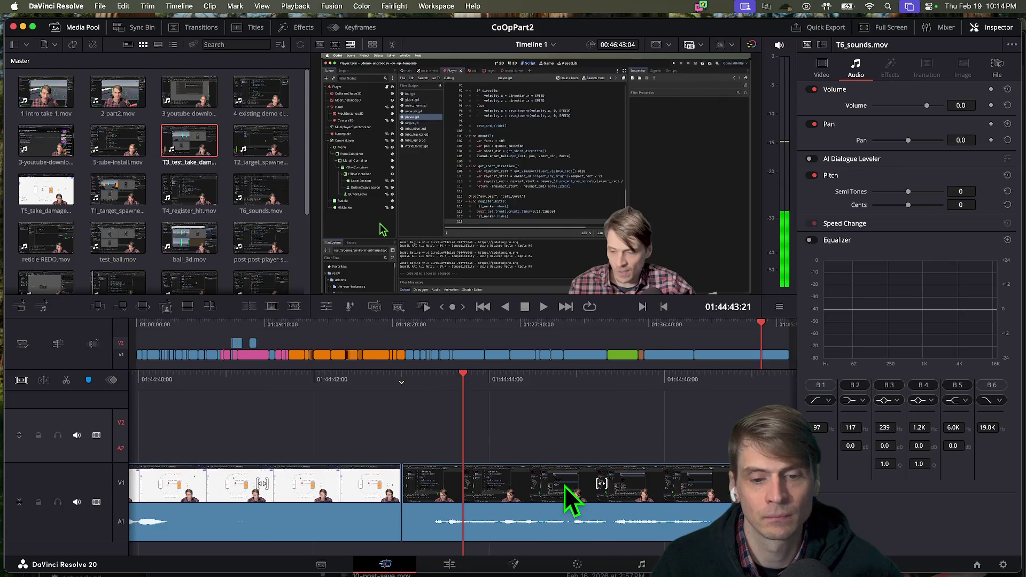
scroll(564, 486, "up", 10)
scroll(564, 485, "down", 8)
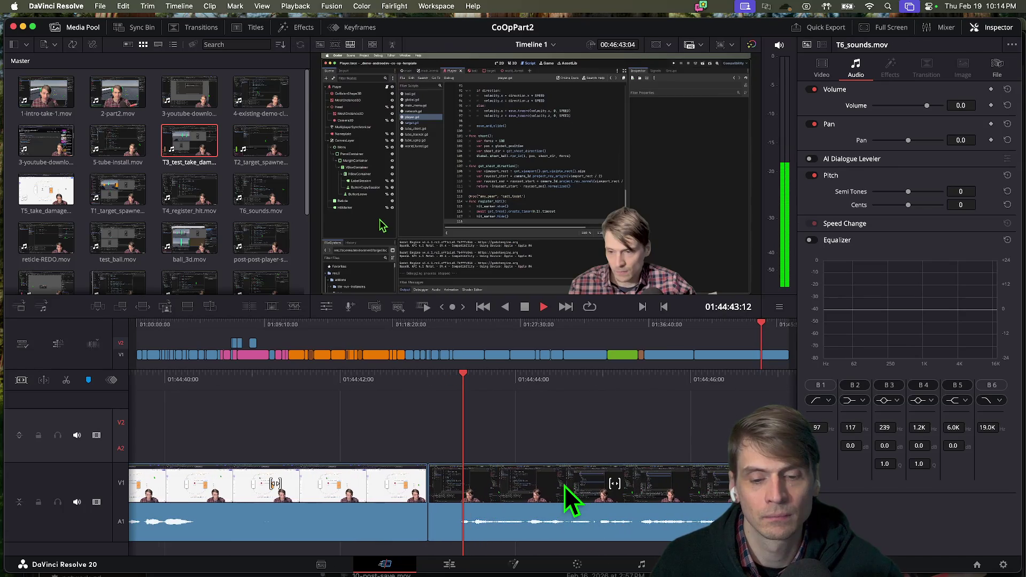
key("space")
key("l")
key("l")
key("l")
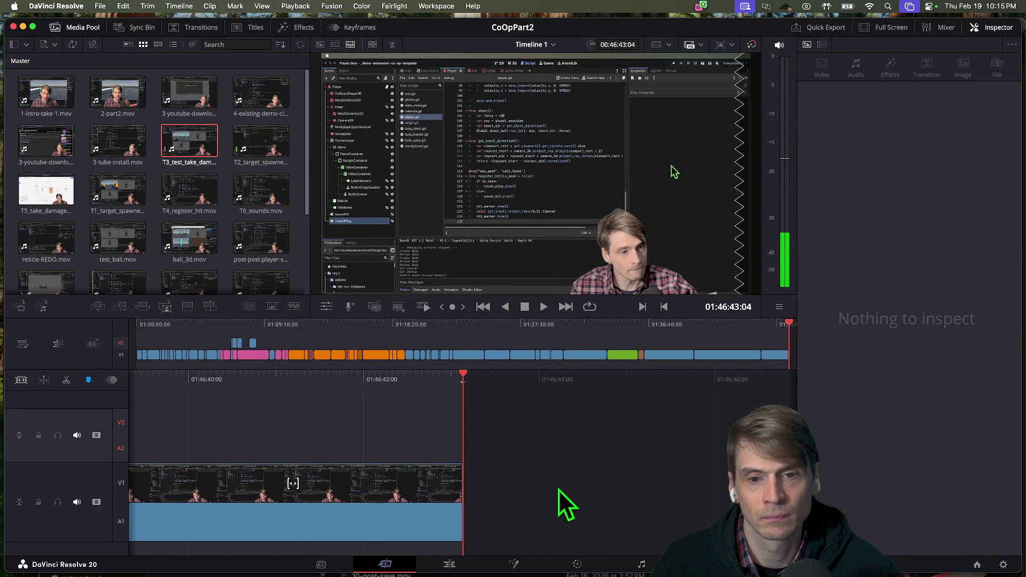
key("super+Tab")
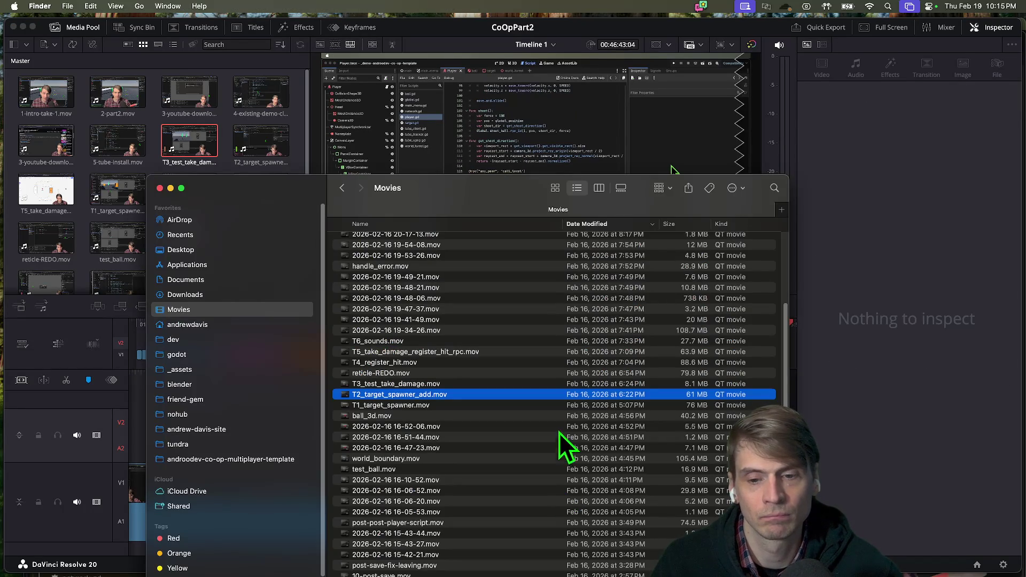
left_click(550, 366)
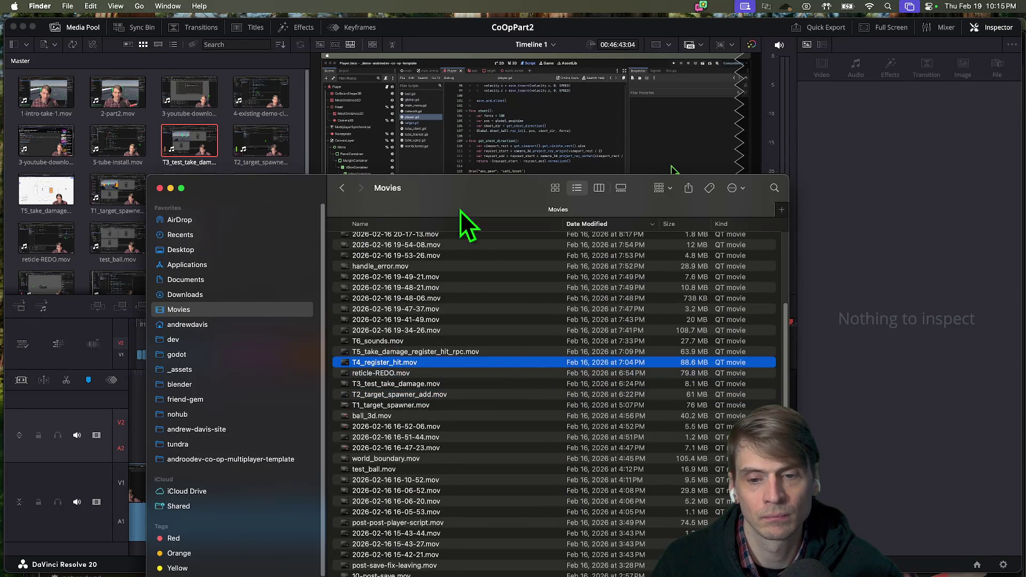
left_click(499, 168)
key("super+Tab")
left_click(449, 321)
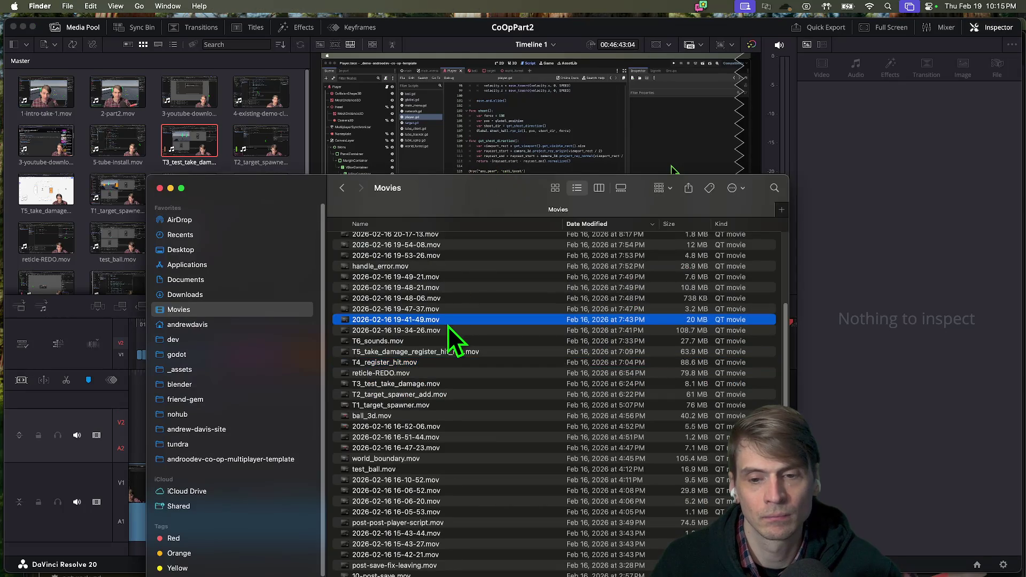
left_click(448, 330)
key("space")
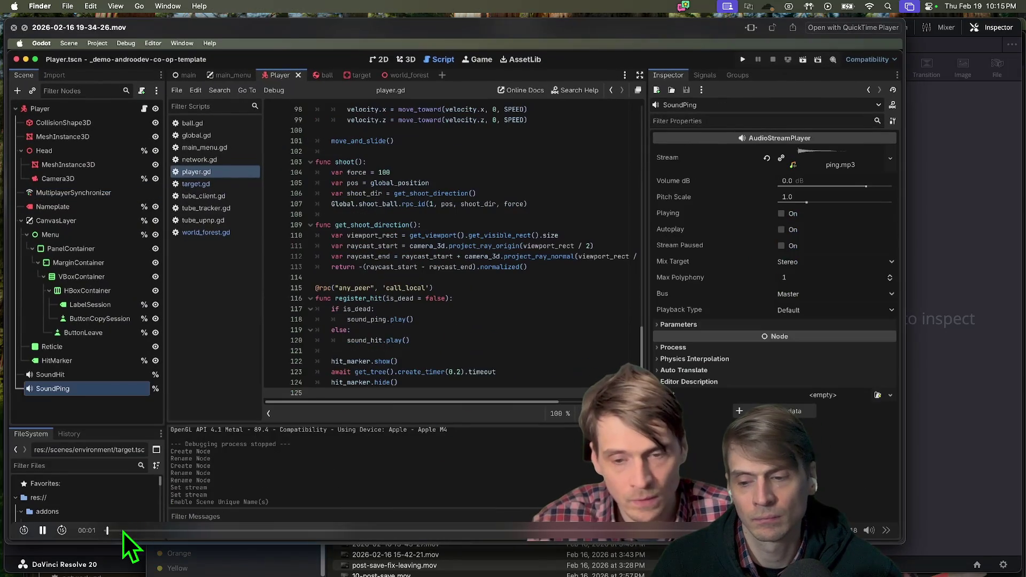
left_click(885, 530)
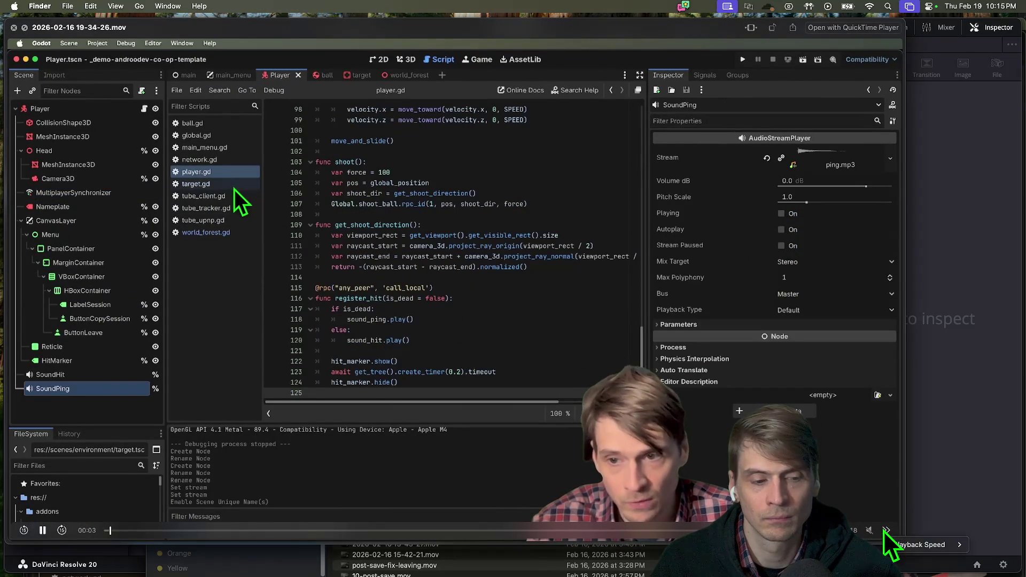
left_click(869, 530)
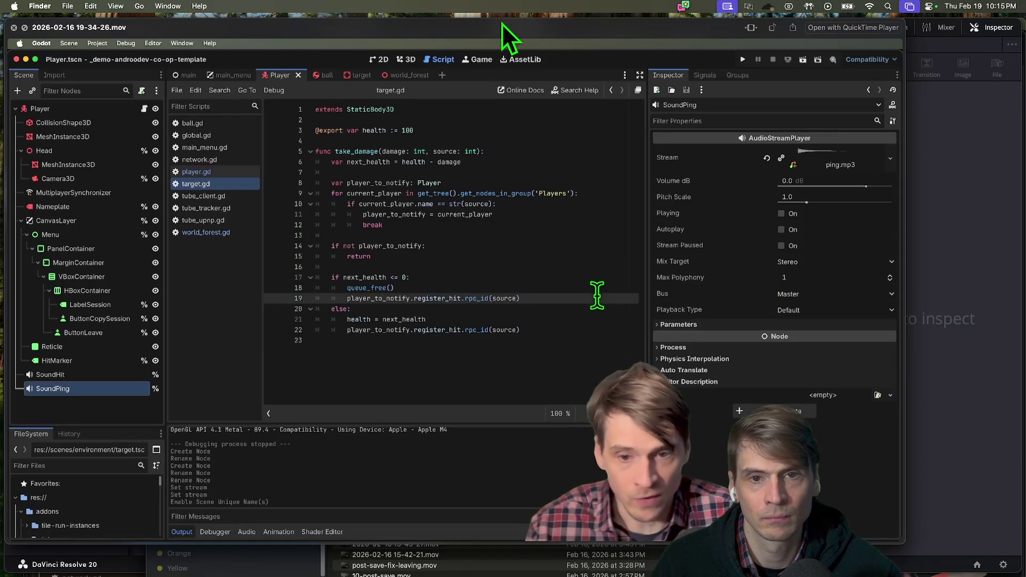
key("space")
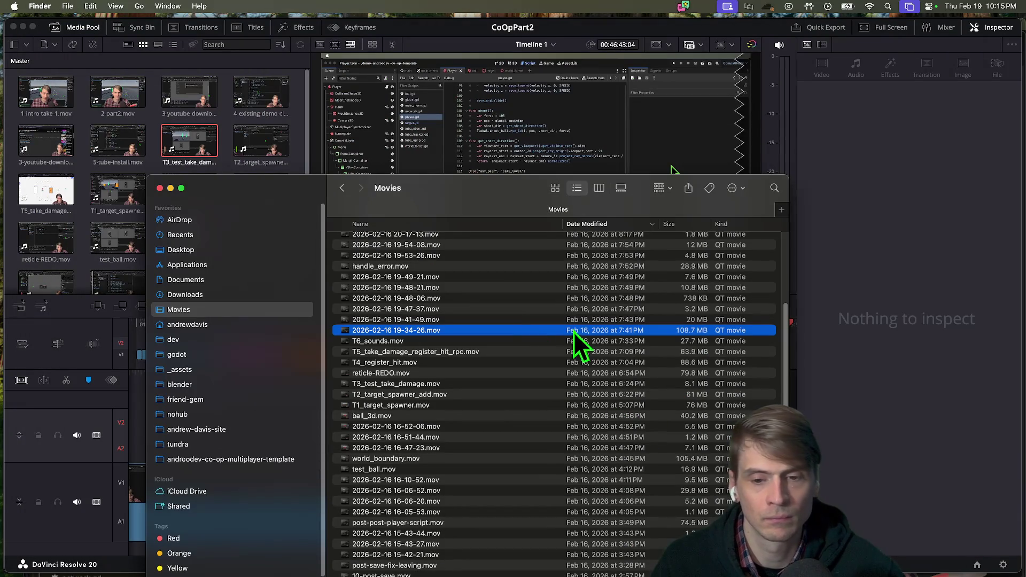
Step: Quick Look T4_register_hit.mov and skip ahead to about 00:51 and 02:29
left_click(480, 344)
left_click(469, 364)
key("space")
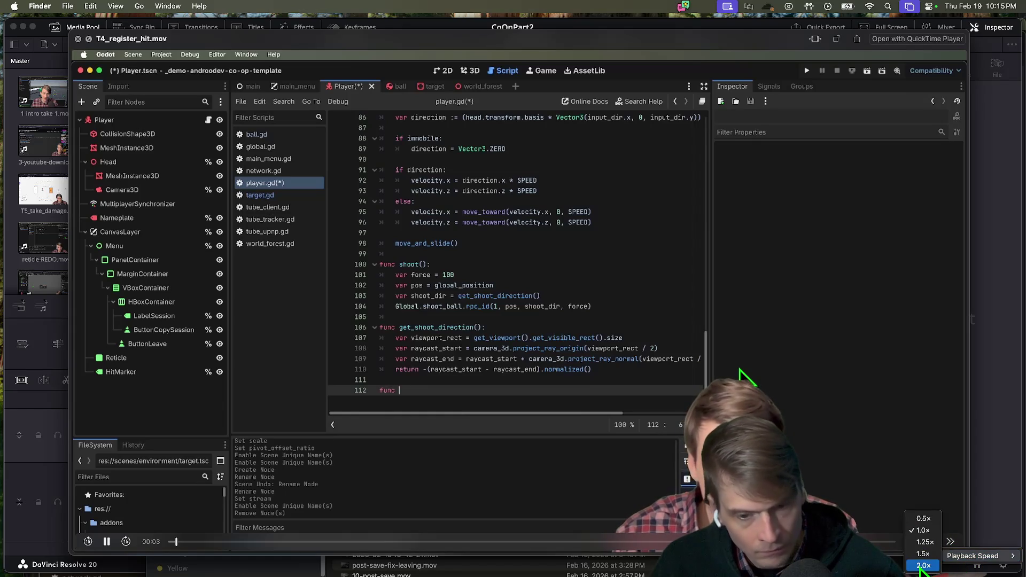
left_click(950, 541)
mouse_move(177, 542)
left_mouse_down()
mouse_move(199, 553)
mouse_move(243, 537)
mouse_move(434, 540)
mouse_move(262, 537)
left_mouse_up()
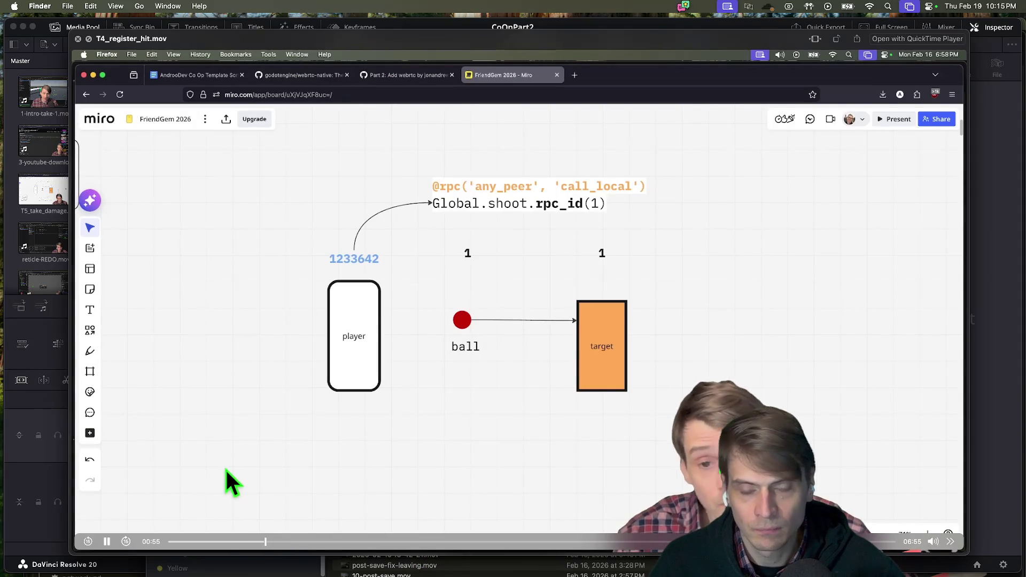
mouse_move(288, 542)
left_mouse_down()
mouse_move(572, 541)
mouse_move(379, 541)
mouse_move(417, 541)
left_mouse_up()
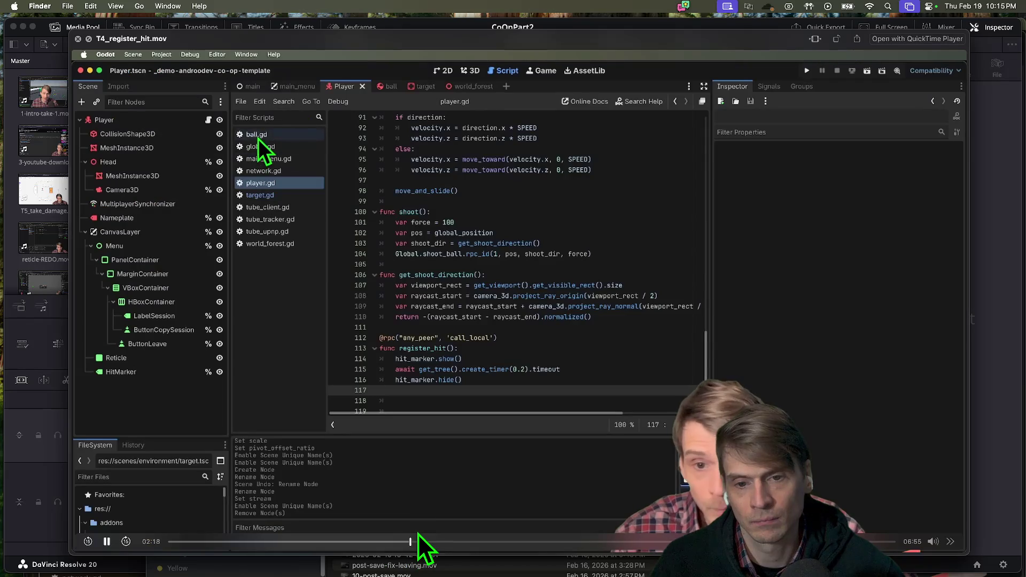
key("space")
key("space")
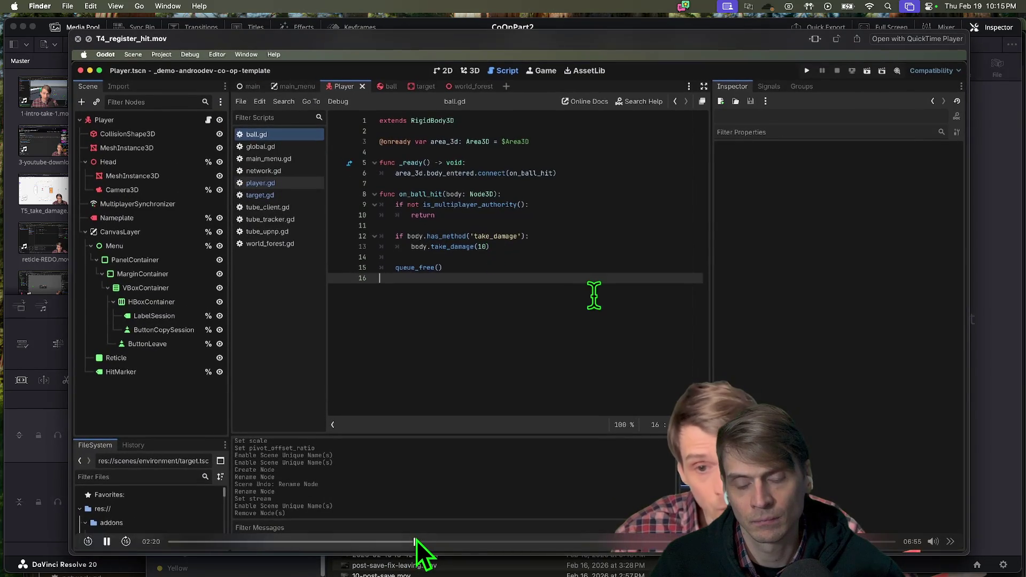
Step: Scrub the preview to the player.gd and global.gd parts, close it, and return to DaVinci Resolve
left_click_drag(415, 541, 410, 541)
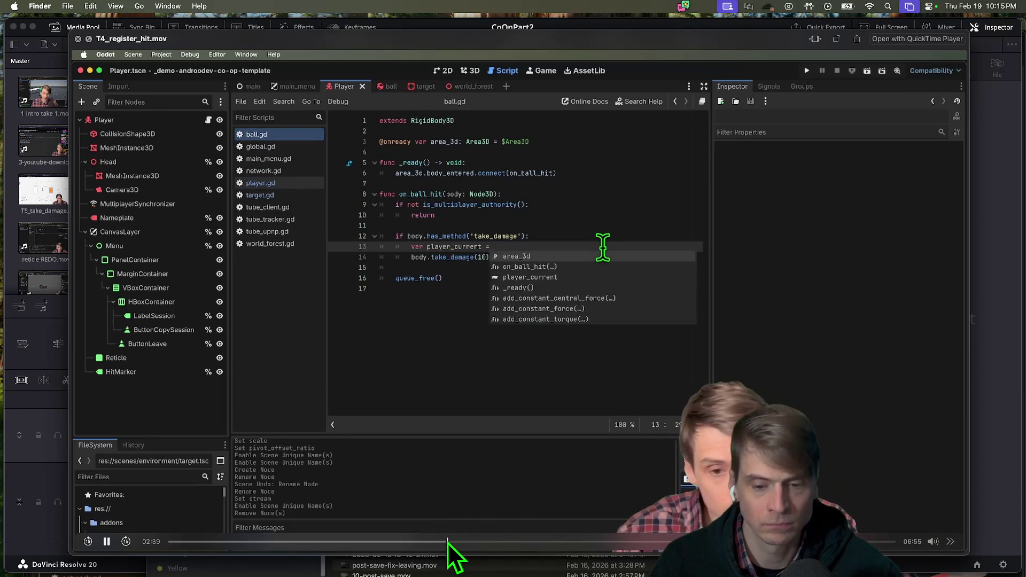
mouse_move(490, 536)
left_mouse_down()
mouse_move(458, 545)
mouse_move(503, 541)
left_mouse_up()
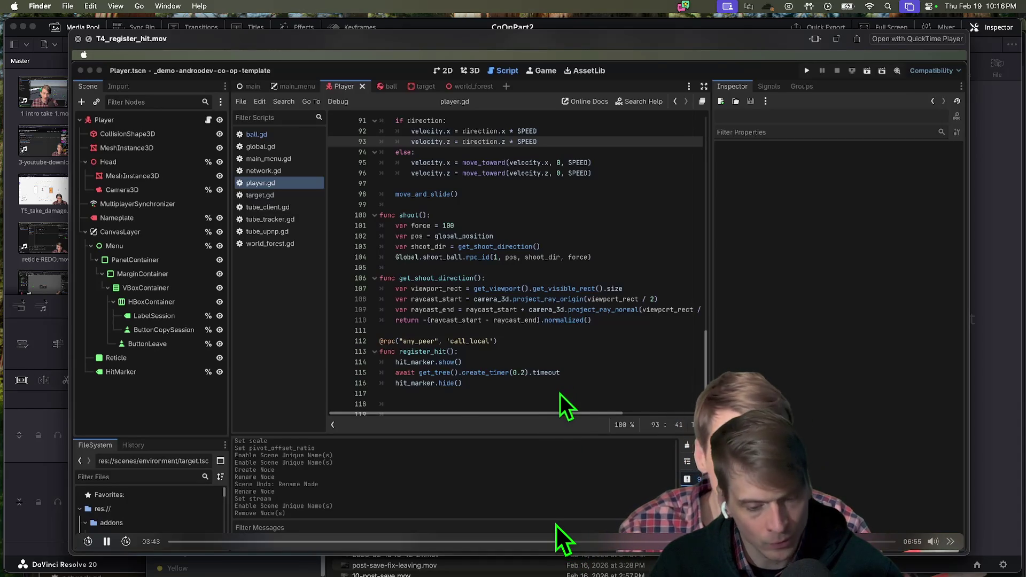
left_click_drag(570, 541, 576, 541)
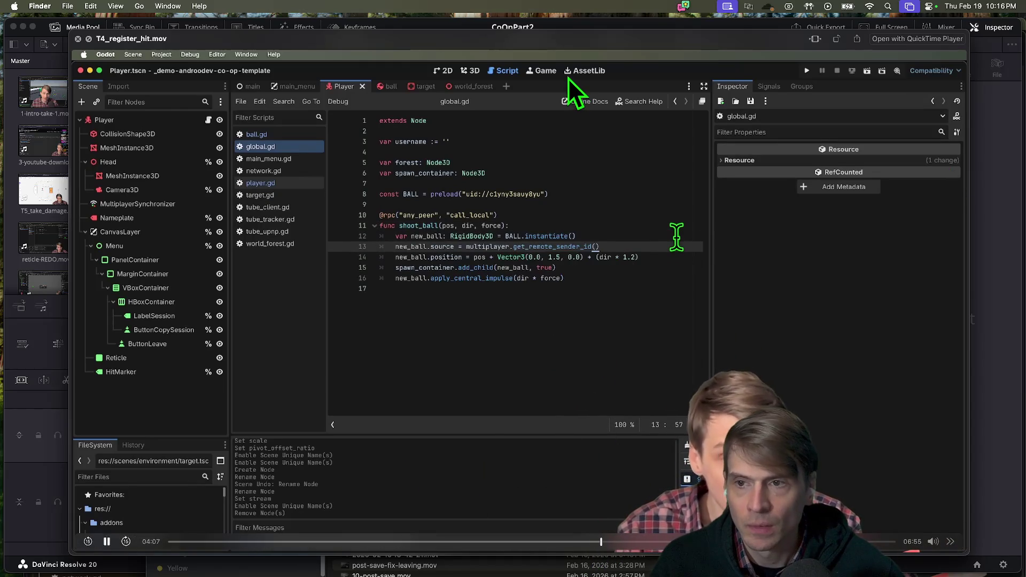
key("space")
left_click(158, 155)
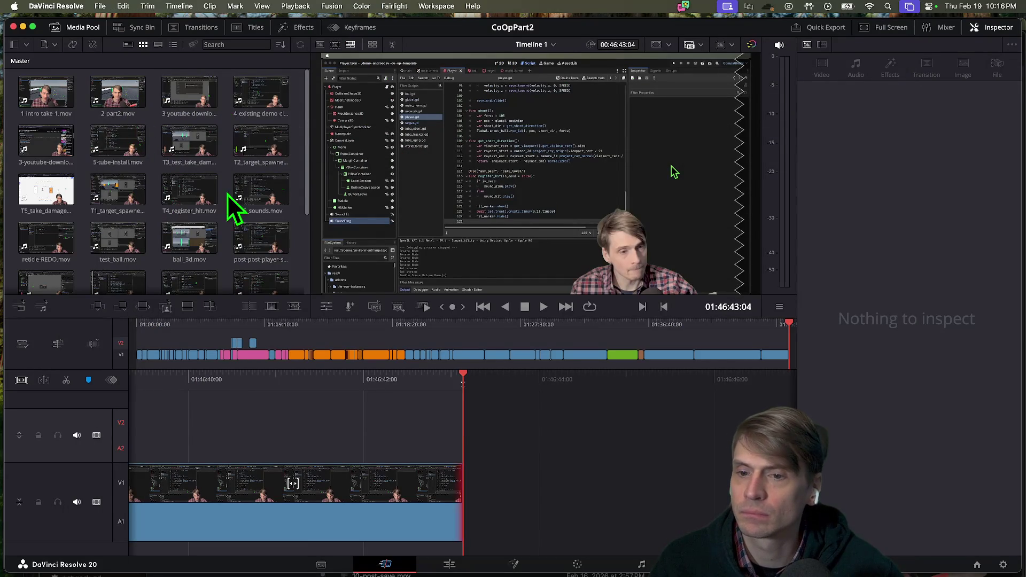
Step: Set T4_register_hit.mov's clip colour to Pink via Clip Color in the Media Pool
scroll(233, 254, "down", 5)
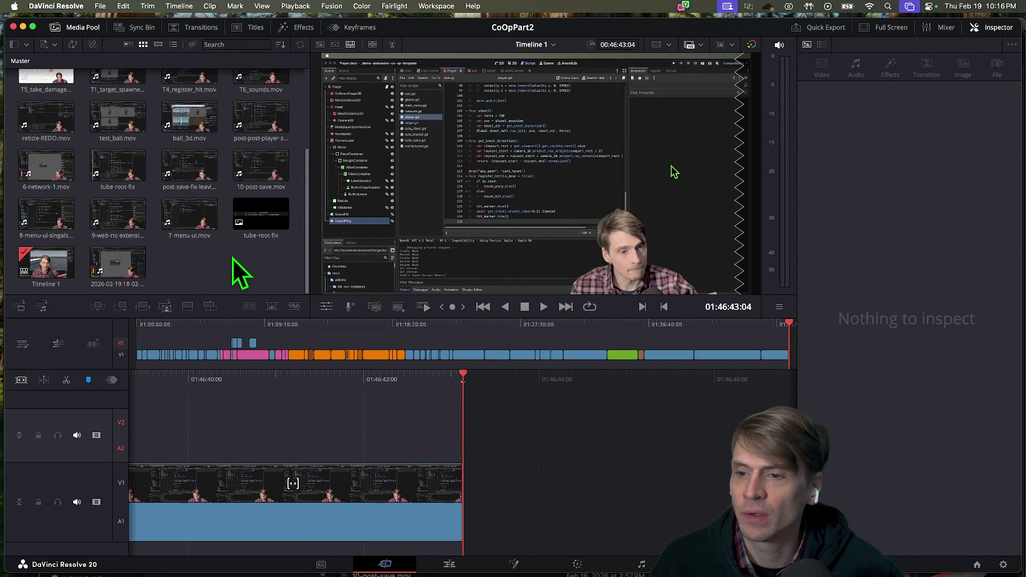
scroll(232, 258, "up", 5)
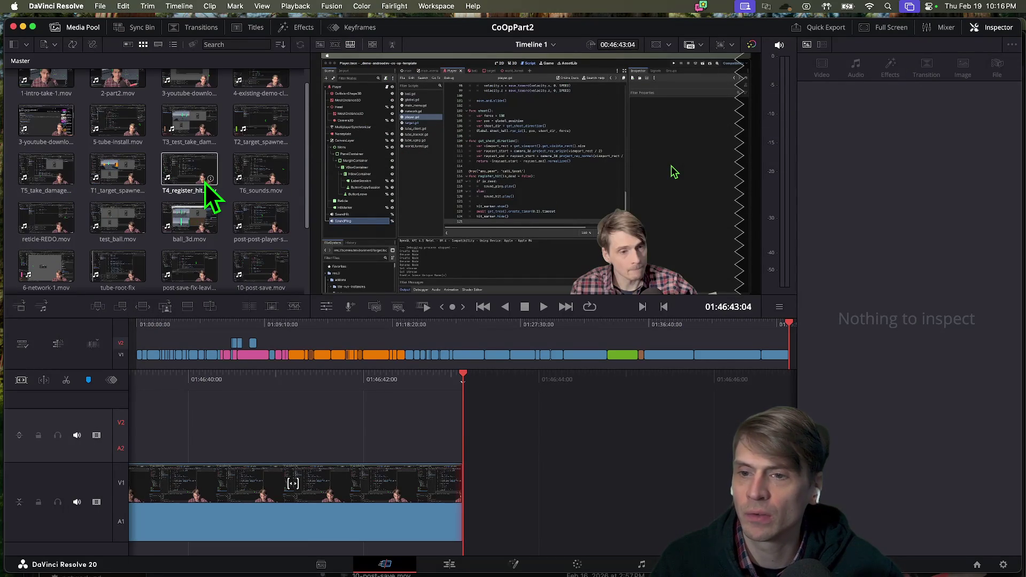
right_click(192, 158)
mouse_move(268, 247)
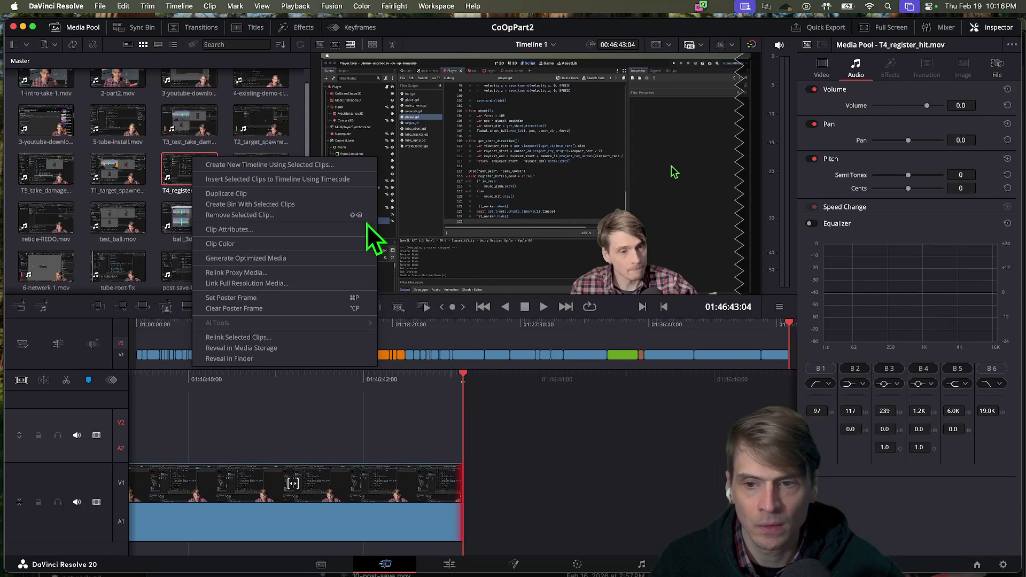
mouse_move(353, 245)
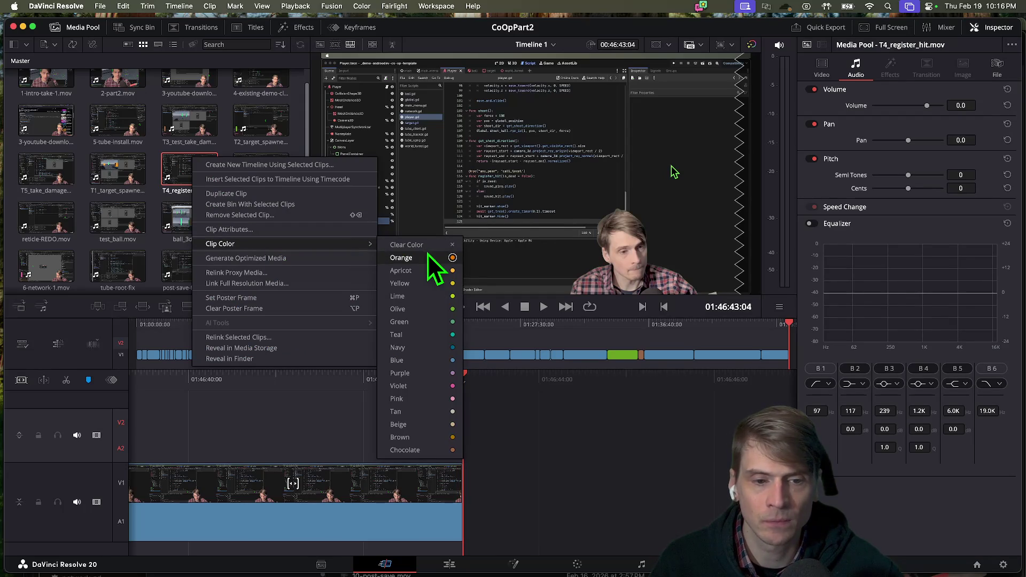
left_click(433, 399)
Step: Find the insert point at 01:39:54, just after the reticle-REDO footage
key("super+z")
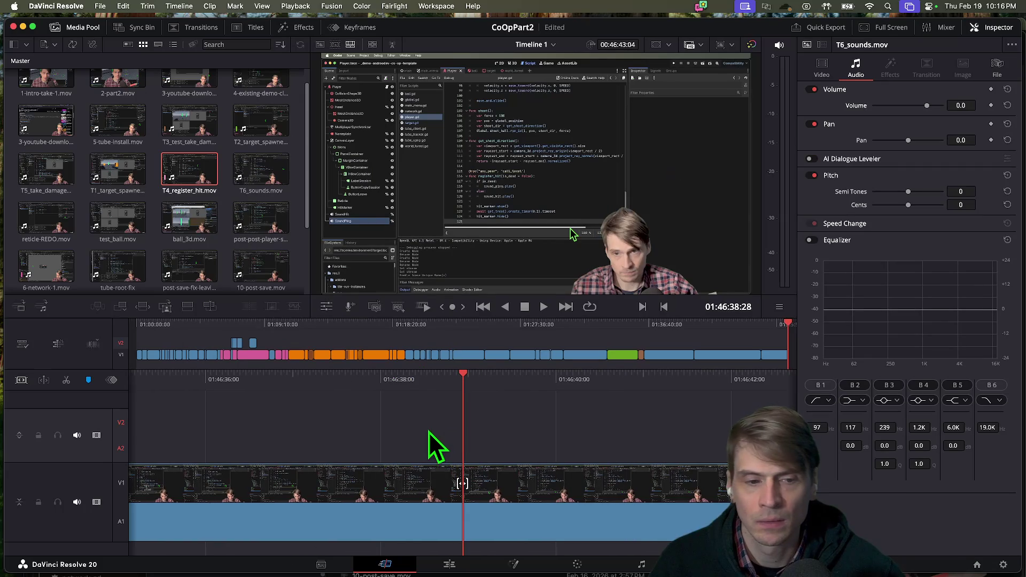
key("super+z")
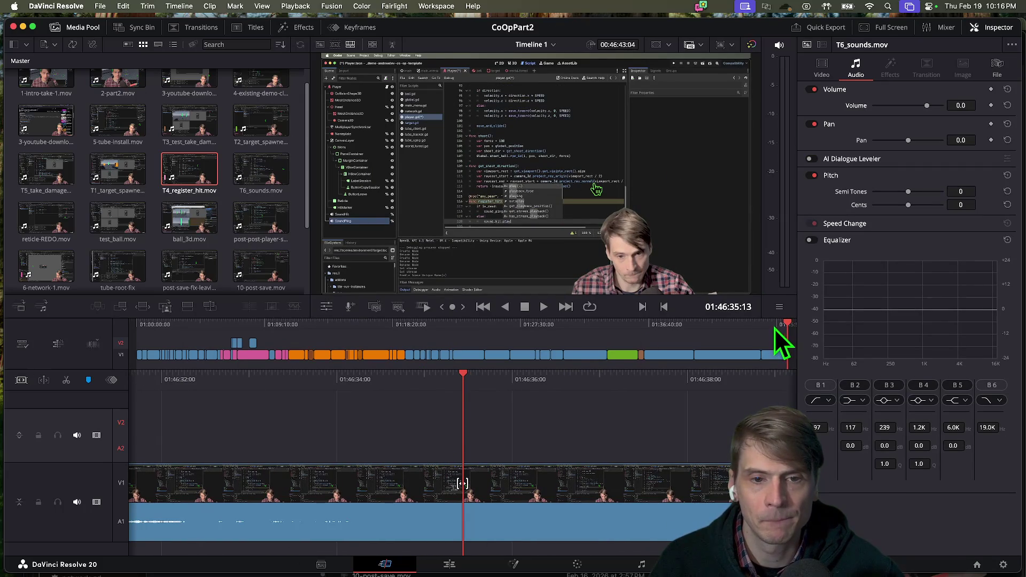
mouse_move(784, 321)
left_mouse_down()
mouse_move(710, 337)
mouse_move(692, 329)
left_mouse_up()
key("space")
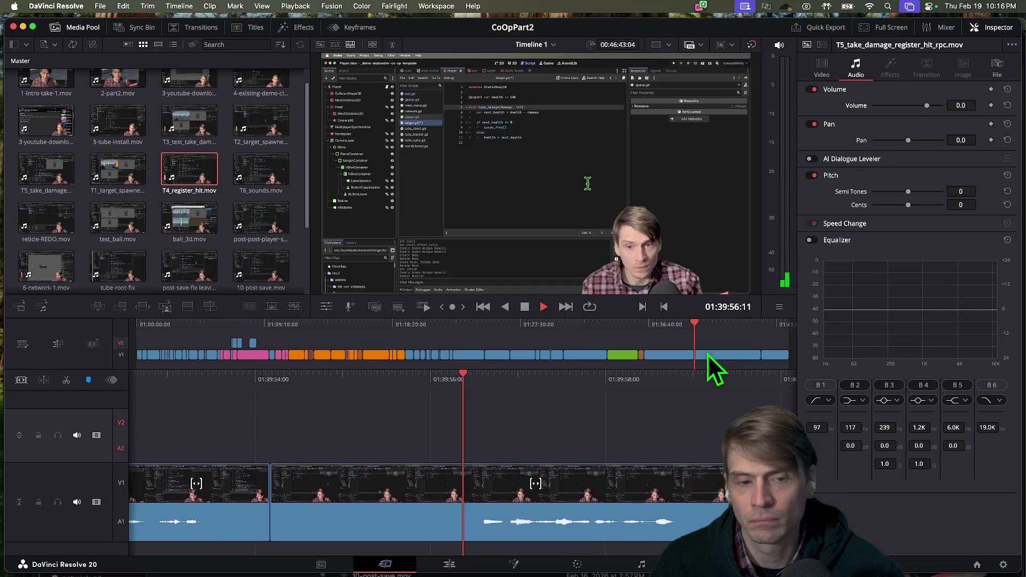
scroll(580, 482, "left", 10)
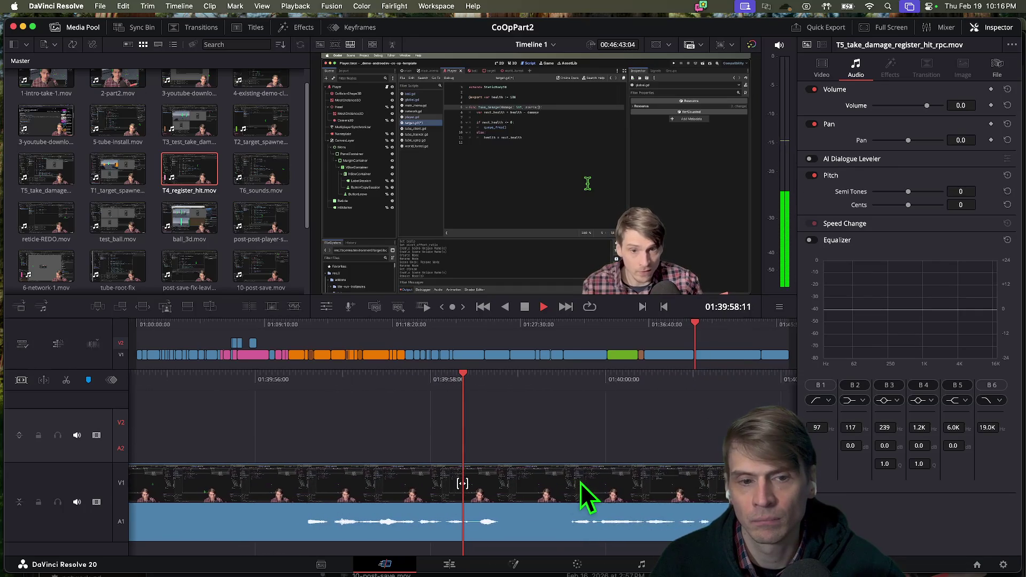
scroll(580, 482, "left", 10)
key("space")
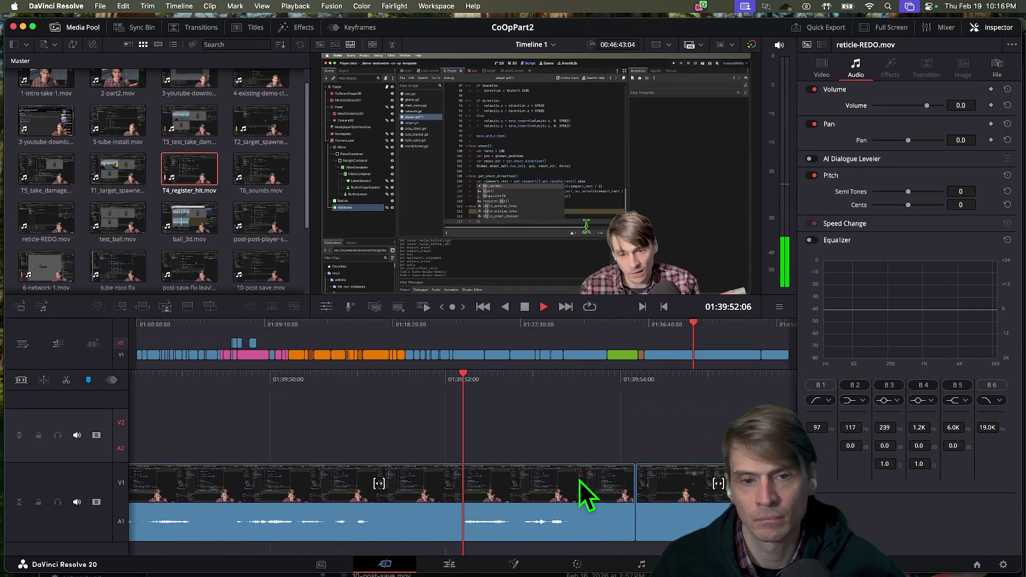
key("space")
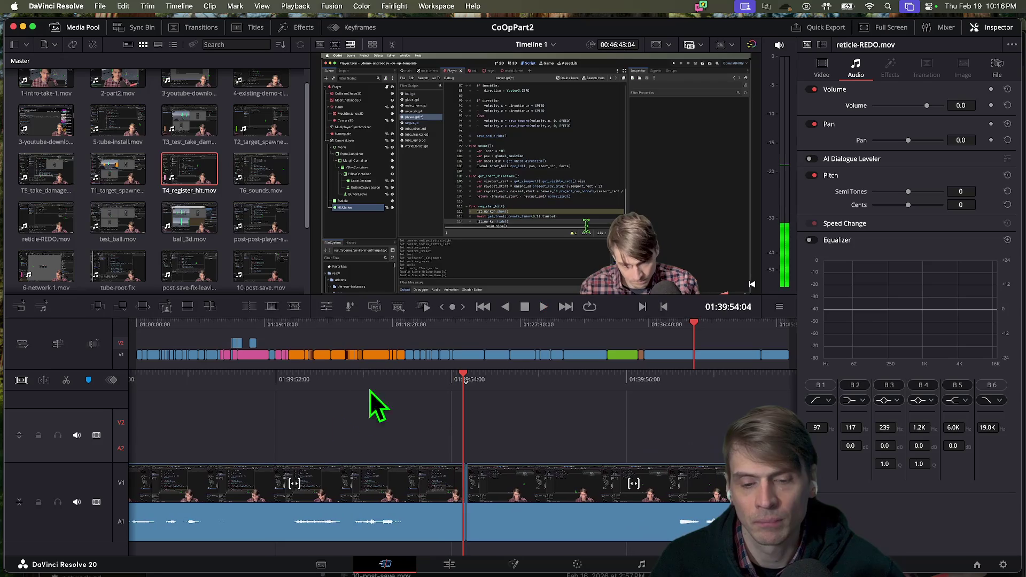
Step: Drop T4_register_hit at the 01:39:54 playhead and replay across the new clip
mouse_move(211, 191)
left_mouse_down()
mouse_move(364, 397)
mouse_move(465, 508)
left_mouse_up()
key("space")
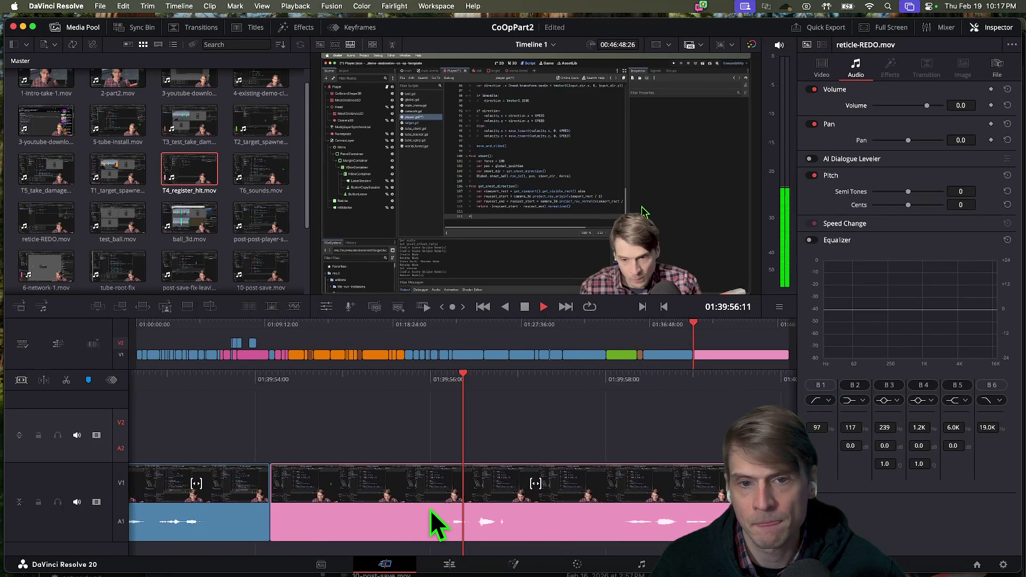
key("space")
key("shift+Left")
key("shift+Left")
key("shift+Left")
key("space")
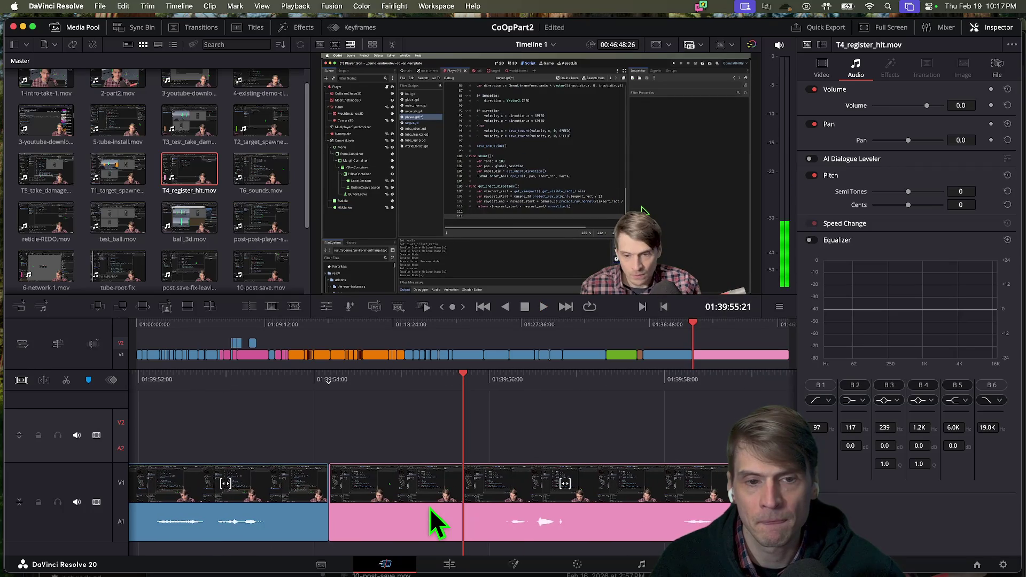
key("space")
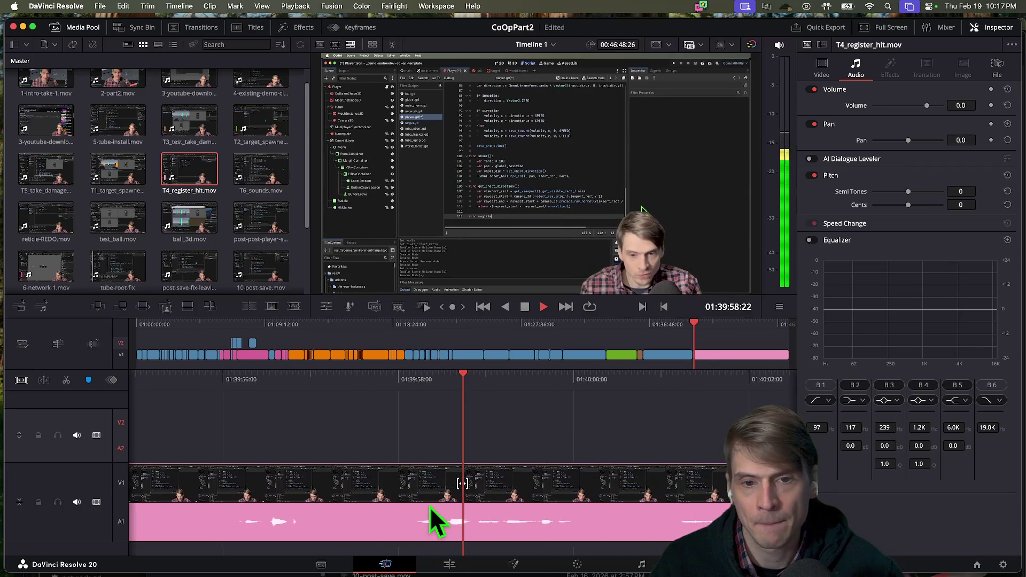
key("space")
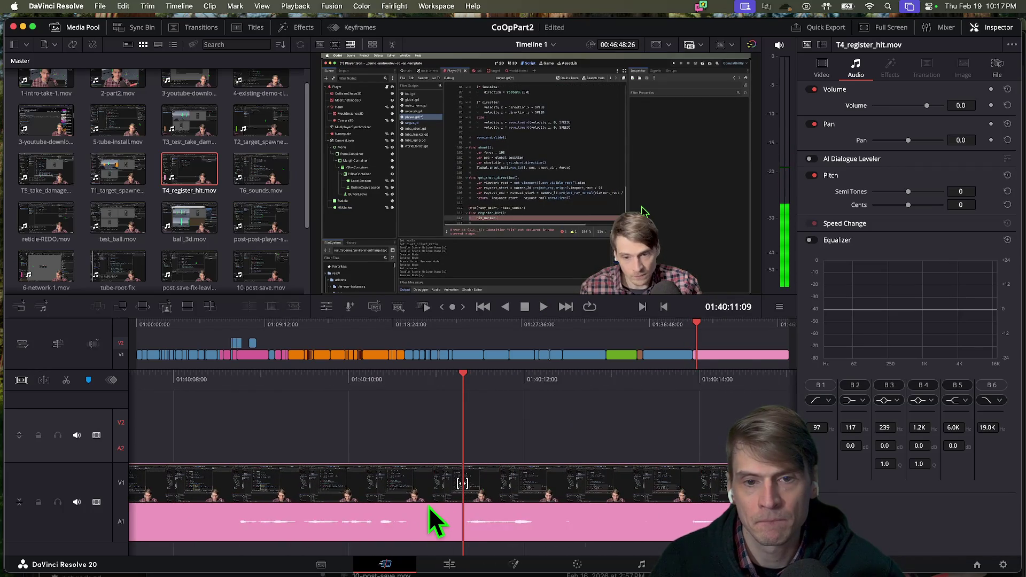
key("j")
key("j")
key("j")
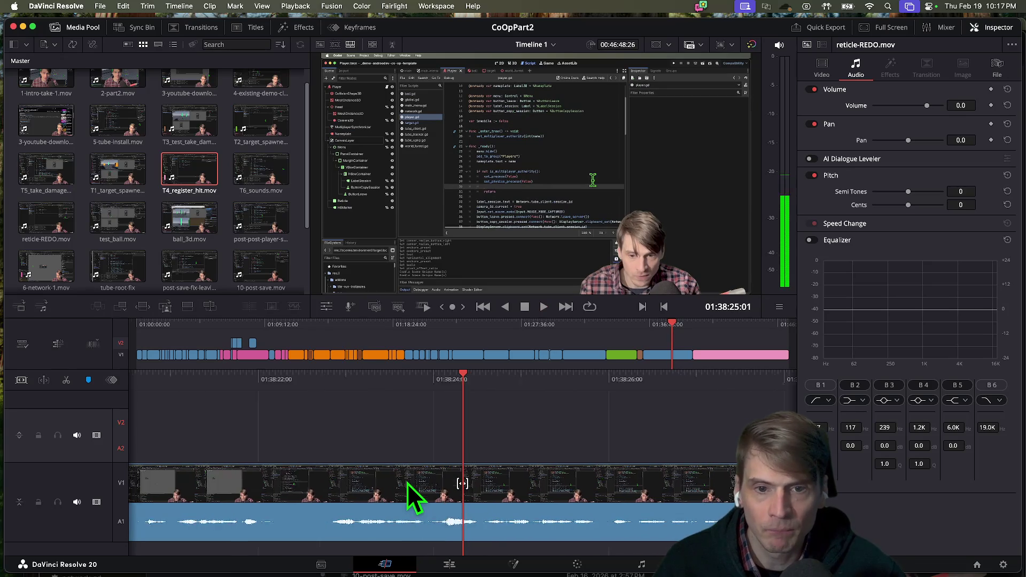
key("space")
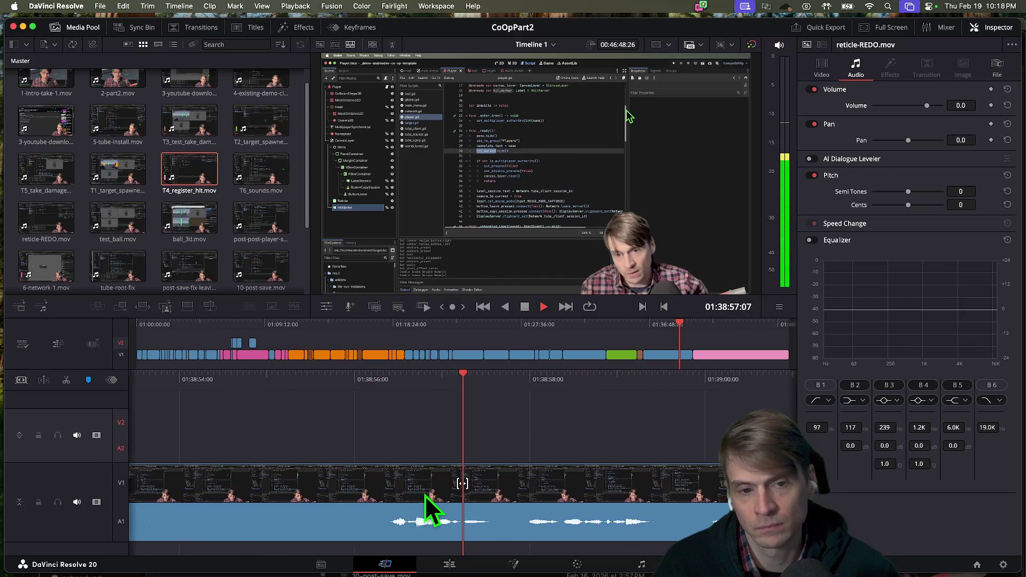
key("j")
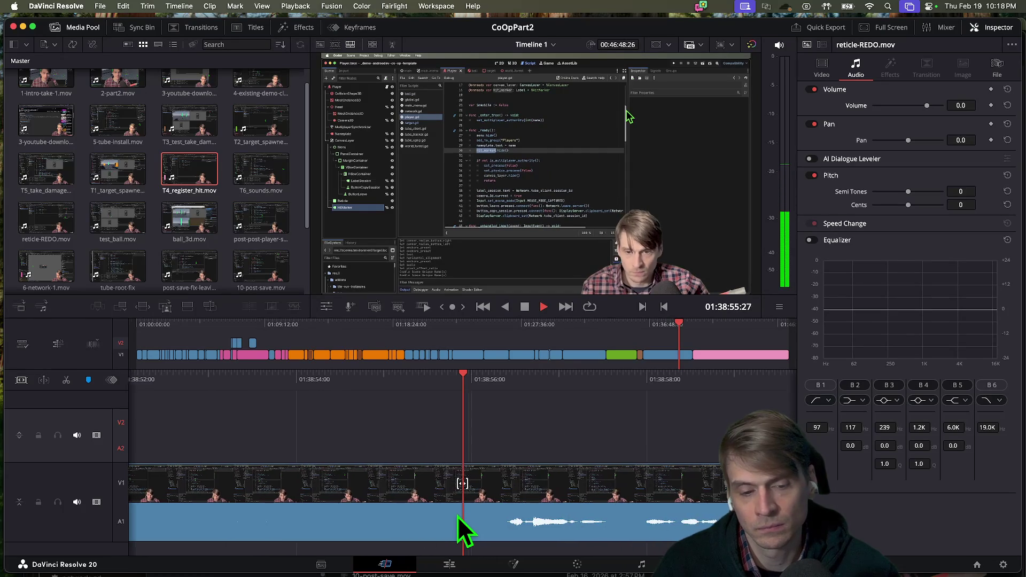
key("l")
key("l")
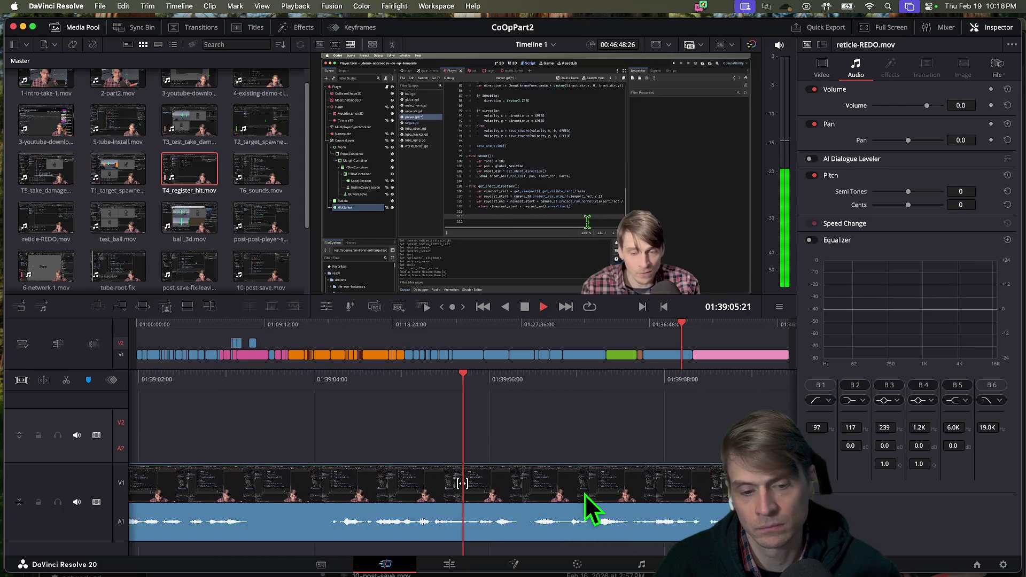
key("shift+Left")
key("shift+Left")
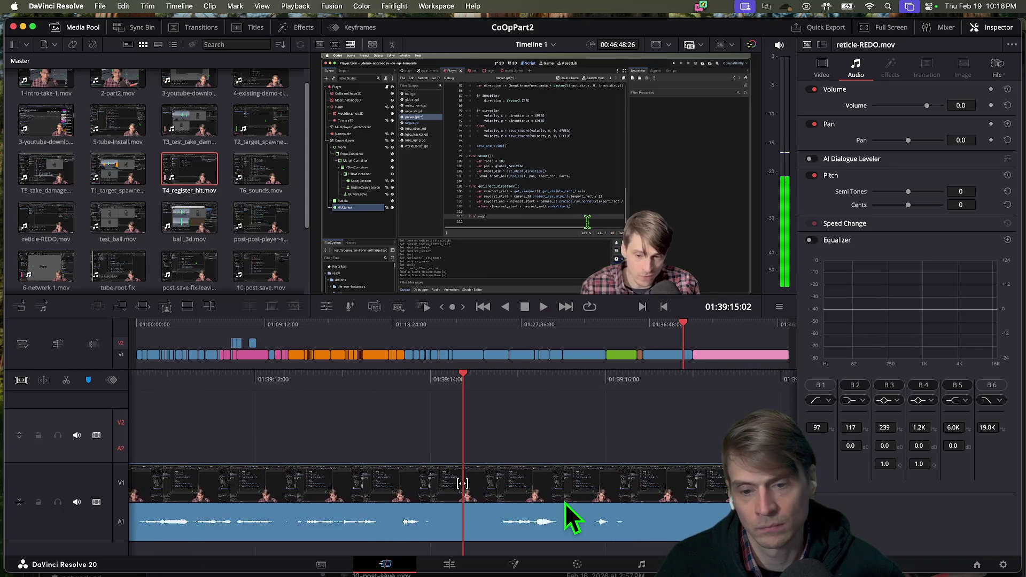
key("space")
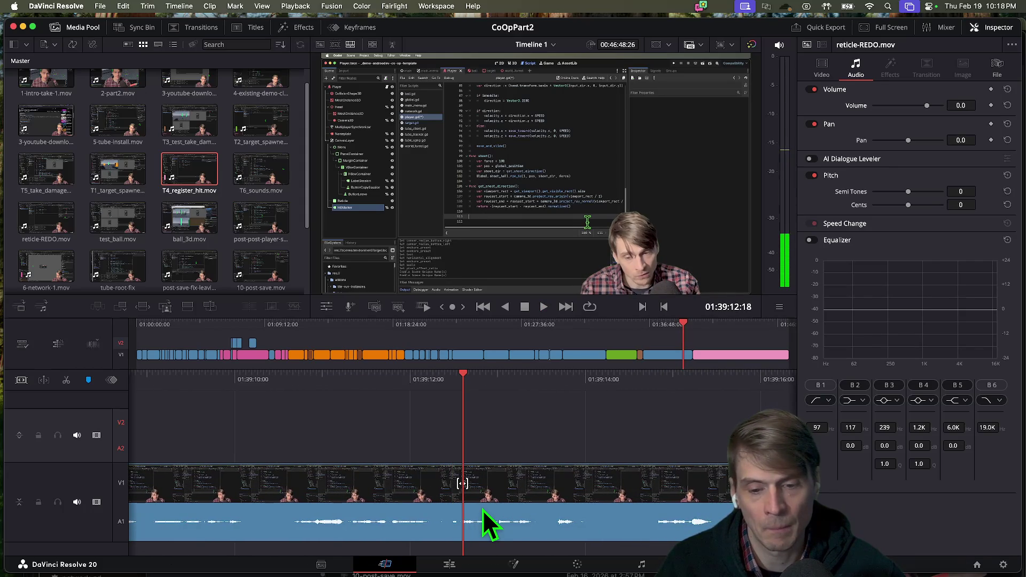
key("j")
key("space")
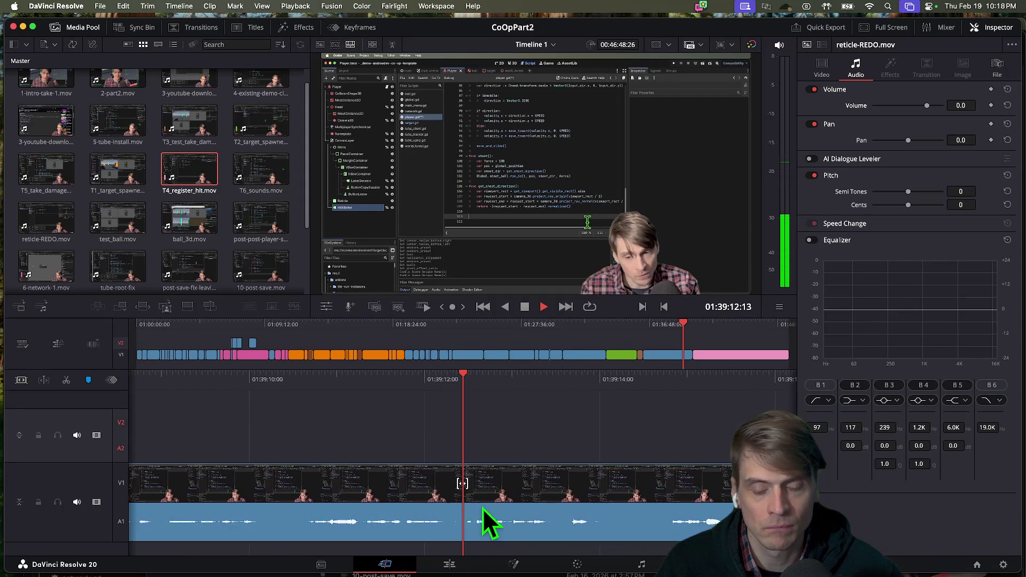
key("space")
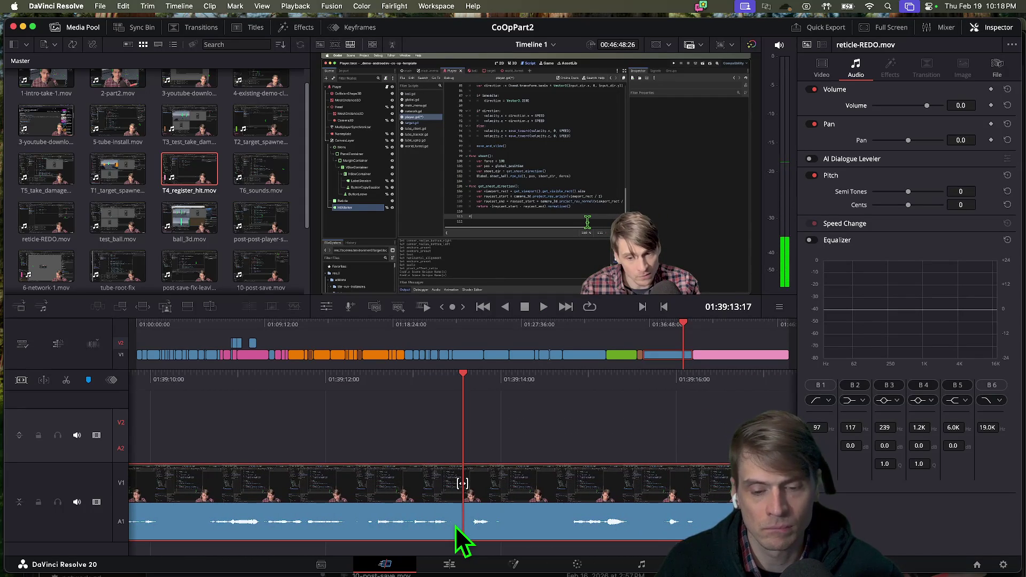
Step: Ripple-delete the reticle-REDO clip's remainder after the playhead and replay the cut
right_click(458, 520)
left_click(520, 411)
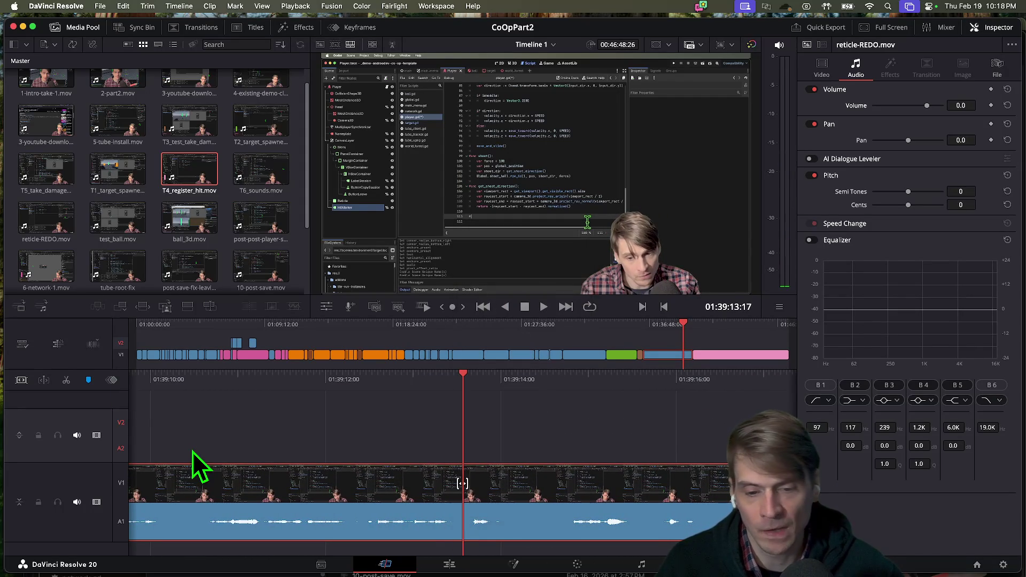
key("super+shift+bracketright")
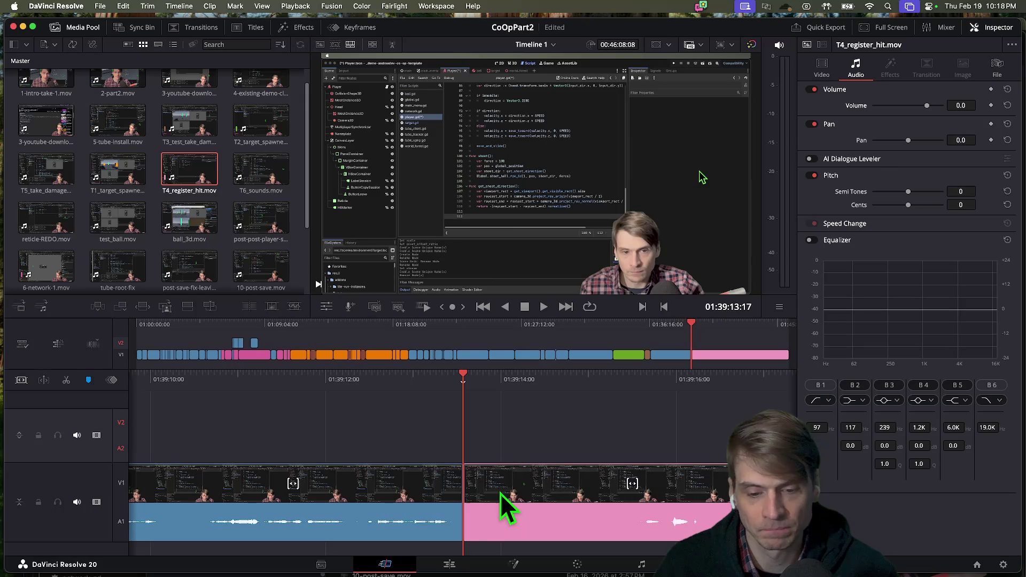
key("space")
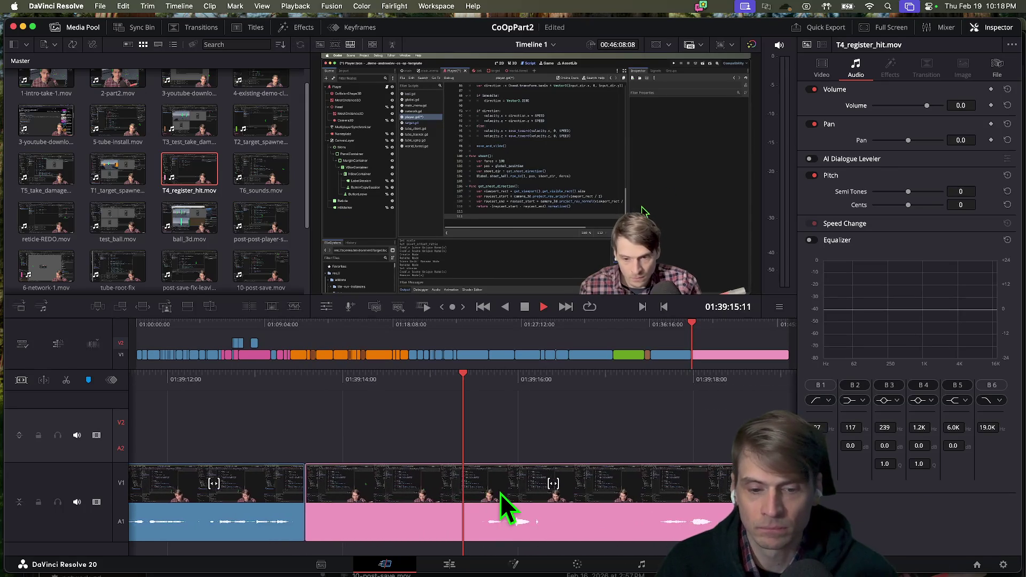
key("space")
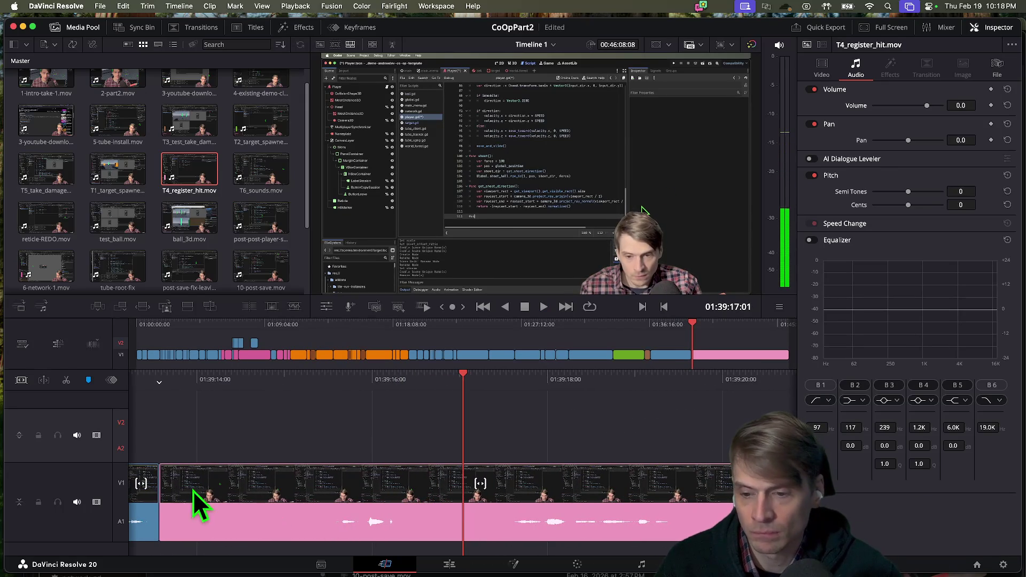
Step: Drag the reticle-REDO-to-pink edit point later, replaying after each move
mouse_move(194, 499)
left_mouse_down()
mouse_move(190, 493)
mouse_move(355, 496)
mouse_move(321, 499)
left_mouse_up()
key("space")
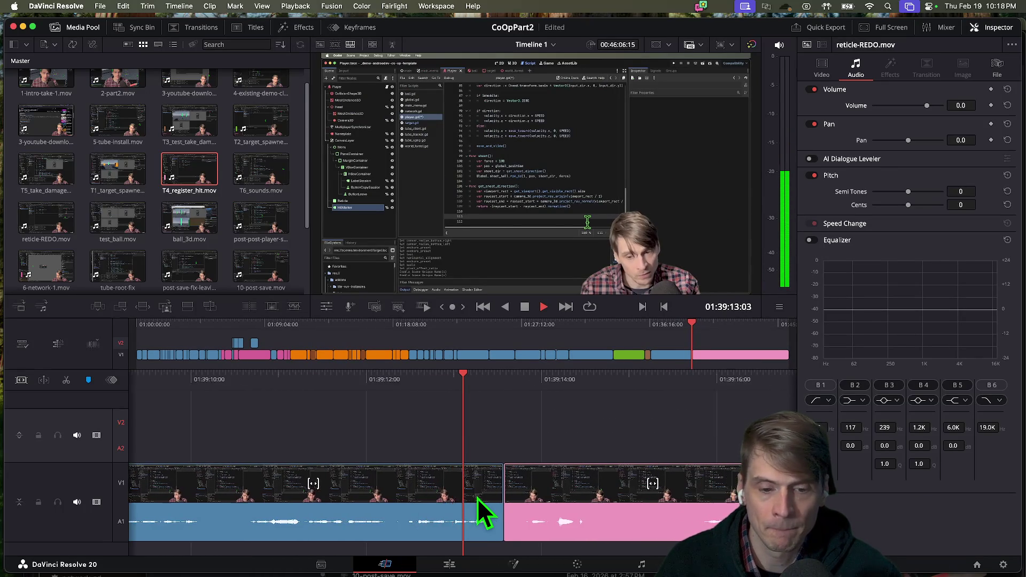
key("space")
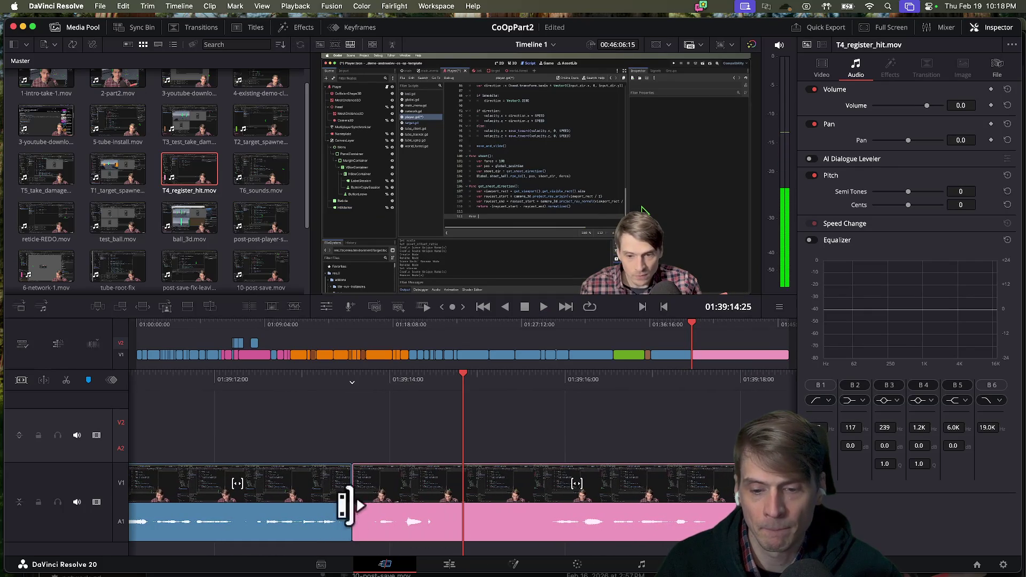
mouse_move(356, 502)
left_mouse_down()
mouse_move(570, 504)
mouse_move(541, 506)
left_mouse_up()
key("space")
key("space")
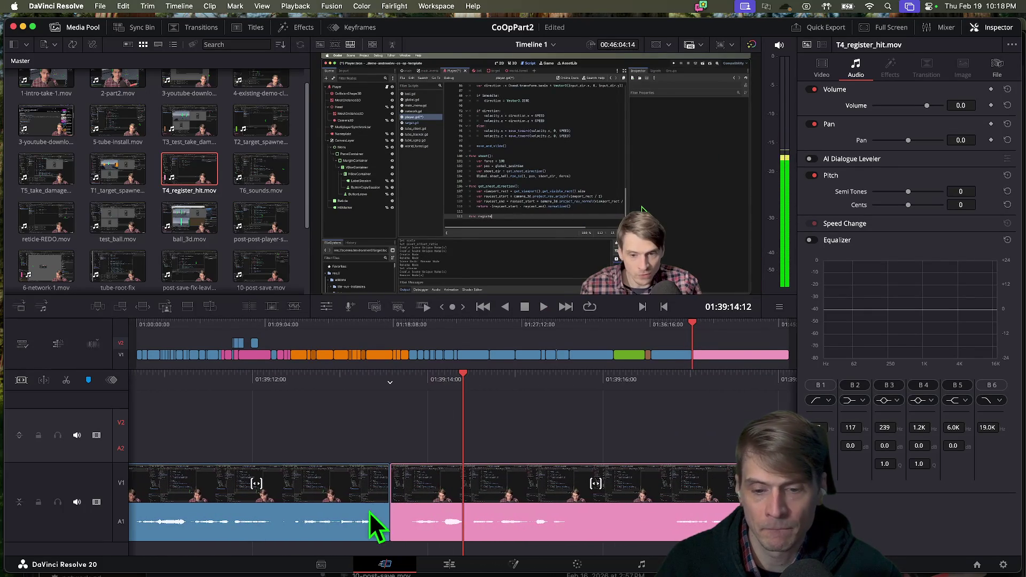
Step: Retrim the reticle-REDO clip's end at the cut and replay it from slightly earlier
left_click_drag(390, 511, 348, 508)
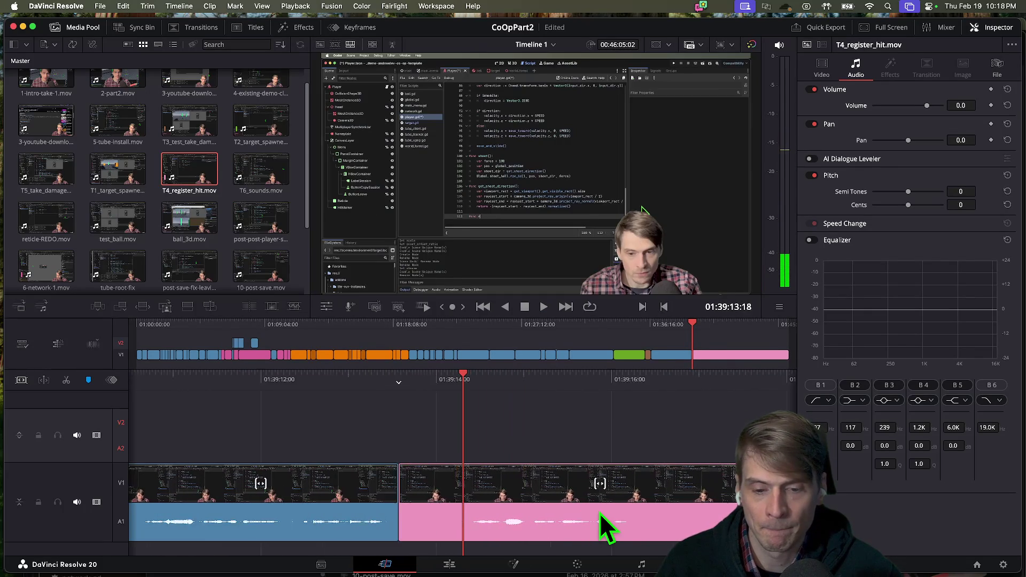
key("space")
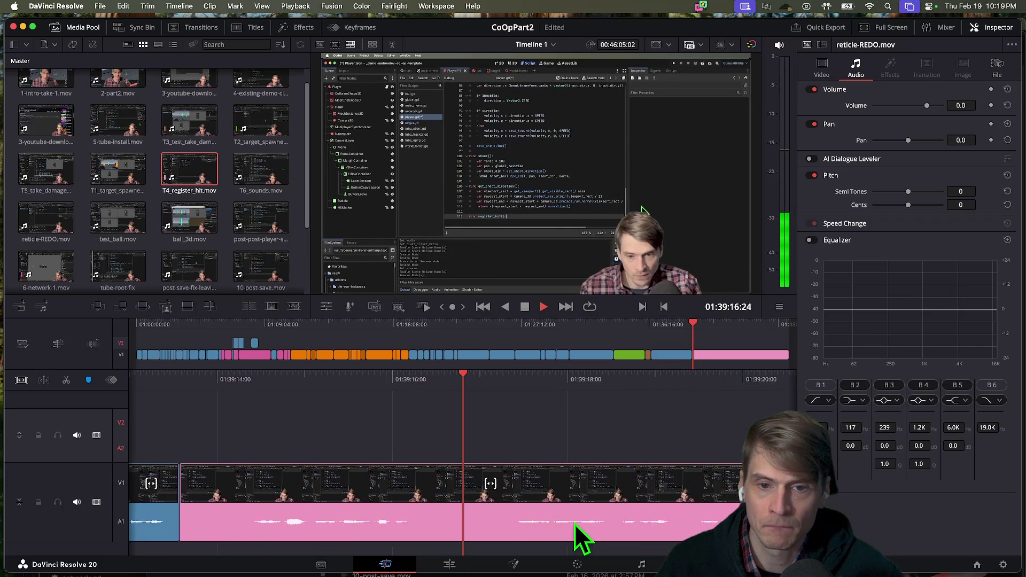
key("alt+slash")
key("space")
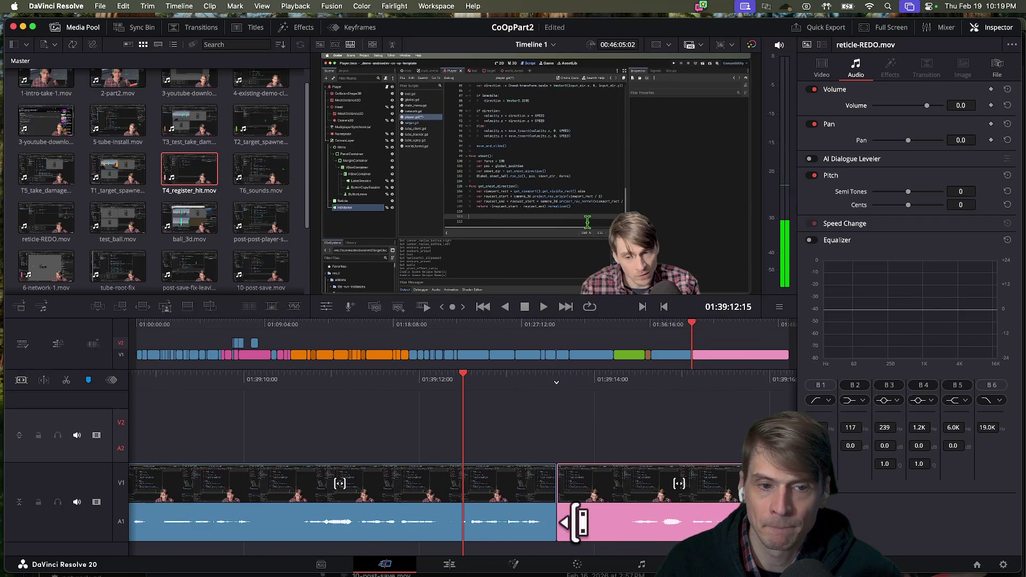
key("space")
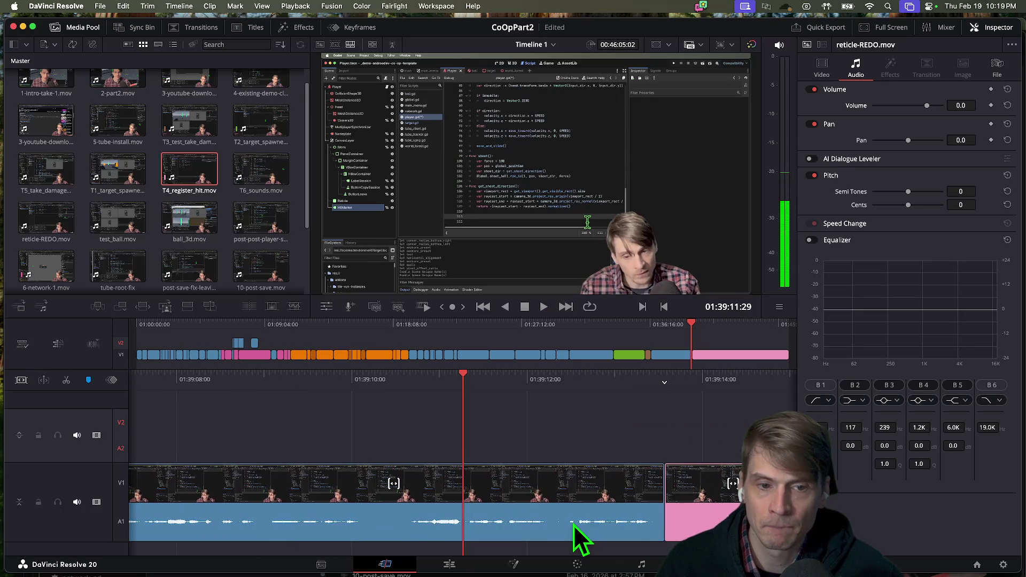
key("space")
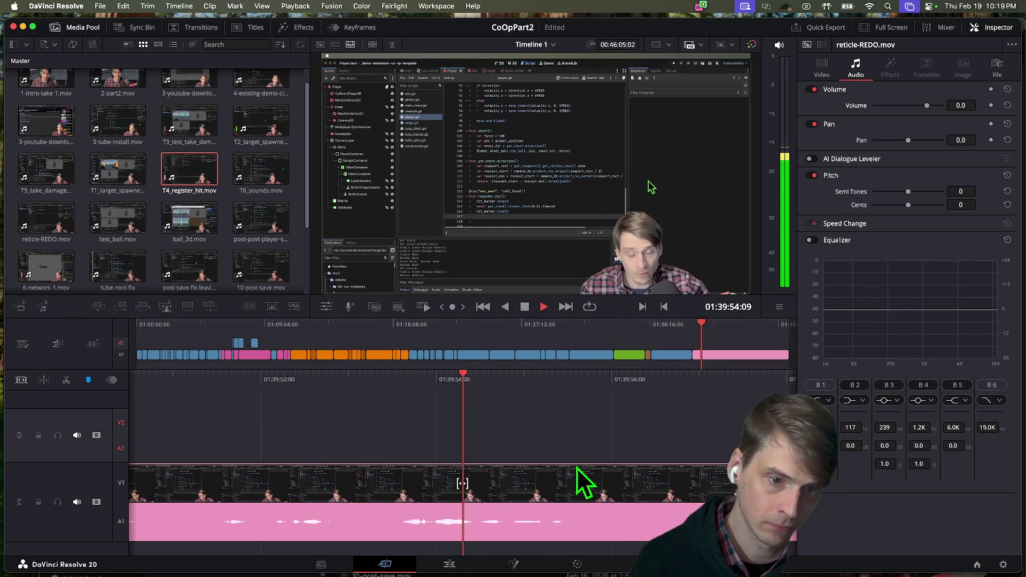
left_click(600, 529)
key("j")
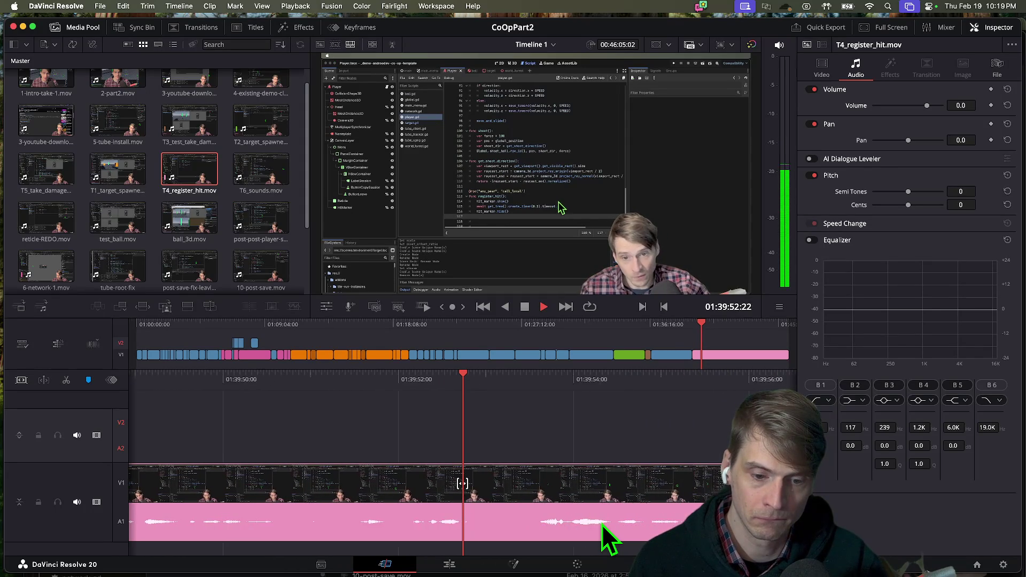
key("space")
key("space")
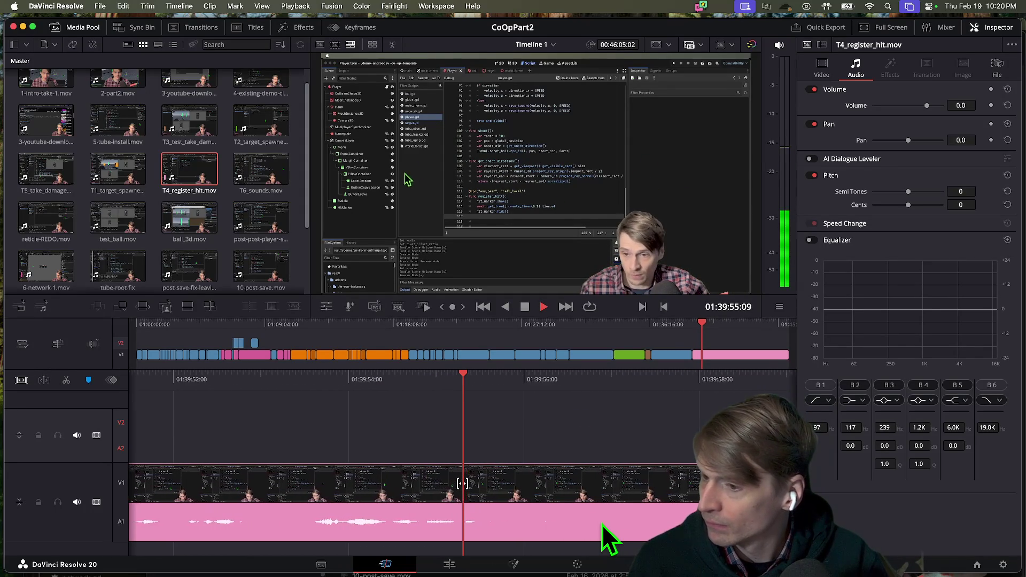
key("space")
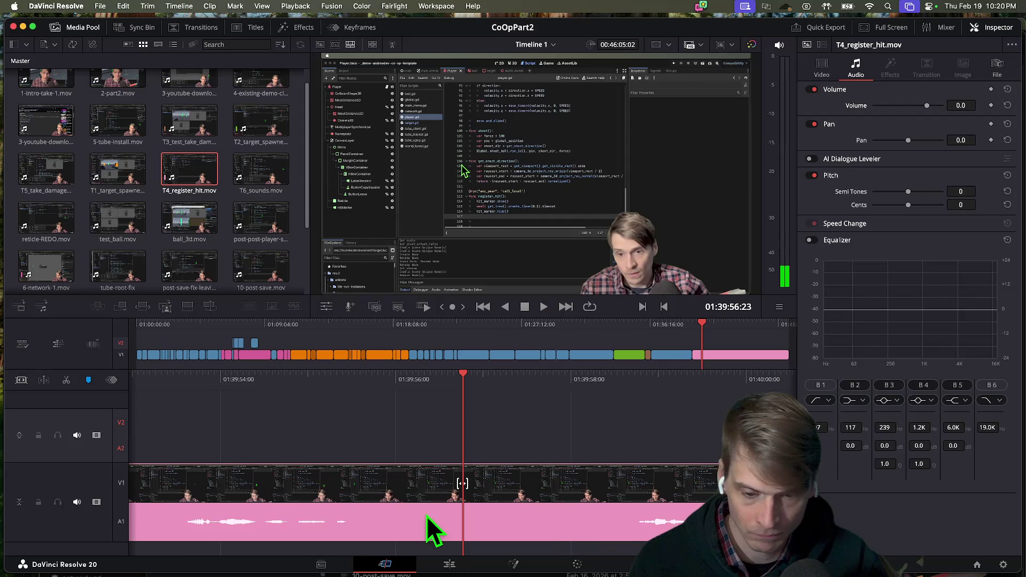
right_click(450, 512)
left_click(447, 514)
key("ctrl+b")
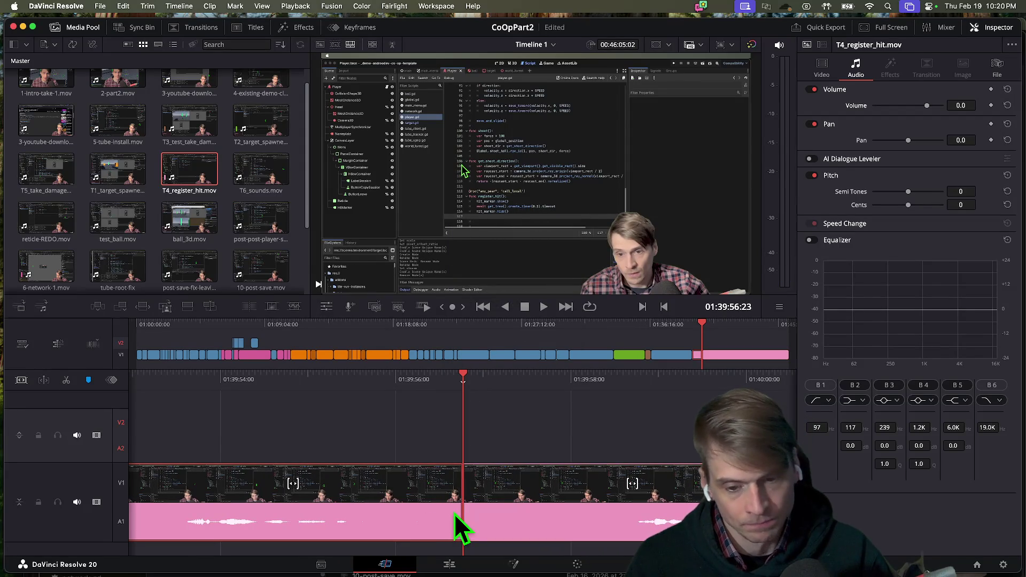
left_click(455, 513)
mouse_move(420, 516)
left_mouse_down()
mouse_move(183, 516)
mouse_move(224, 508)
mouse_move(107, 489)
mouse_move(219, 500)
mouse_move(161, 493)
mouse_move(182, 494)
left_mouse_up()
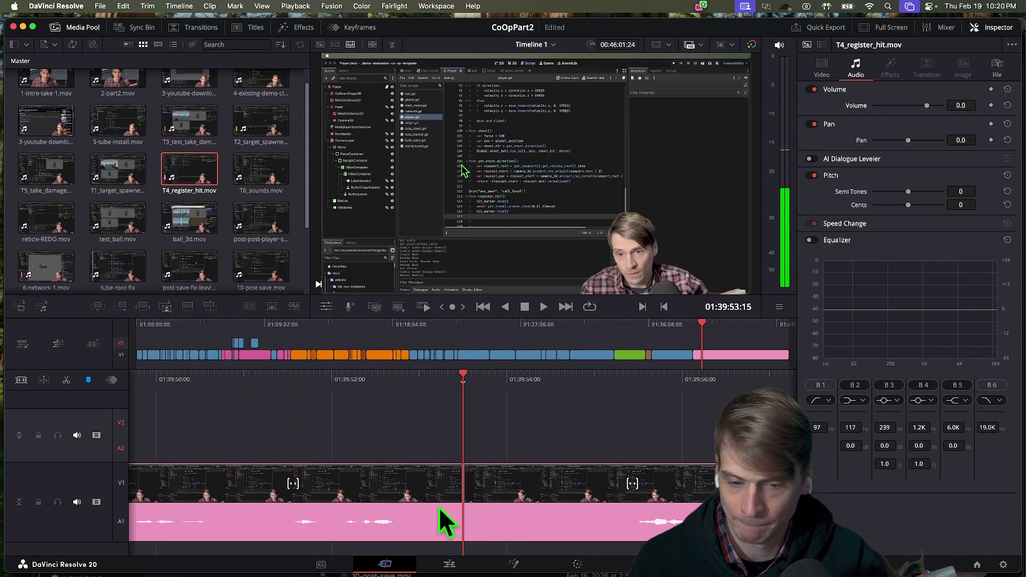
left_click_drag(474, 497, 946, 558)
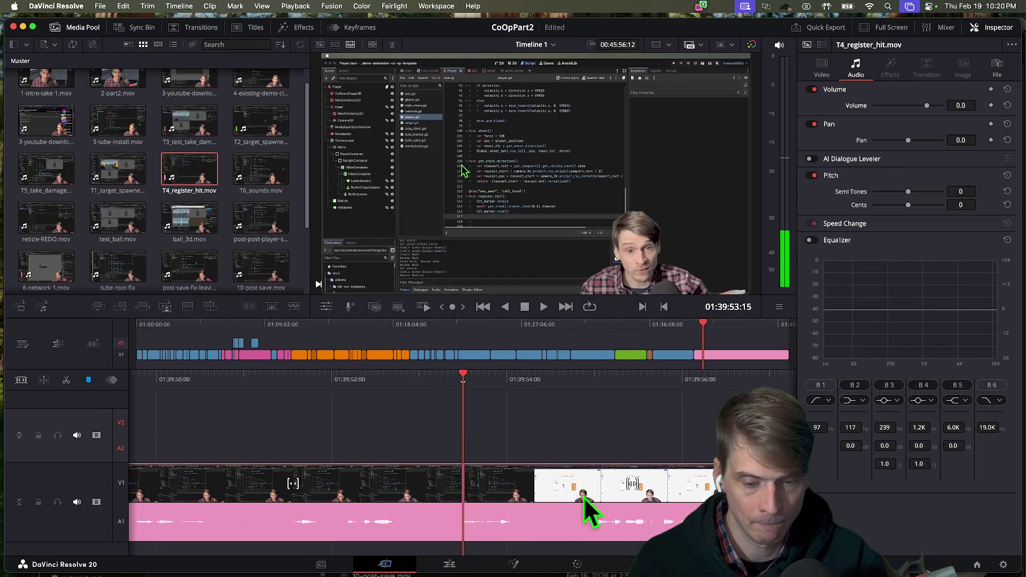
key("Down")
key("Down")
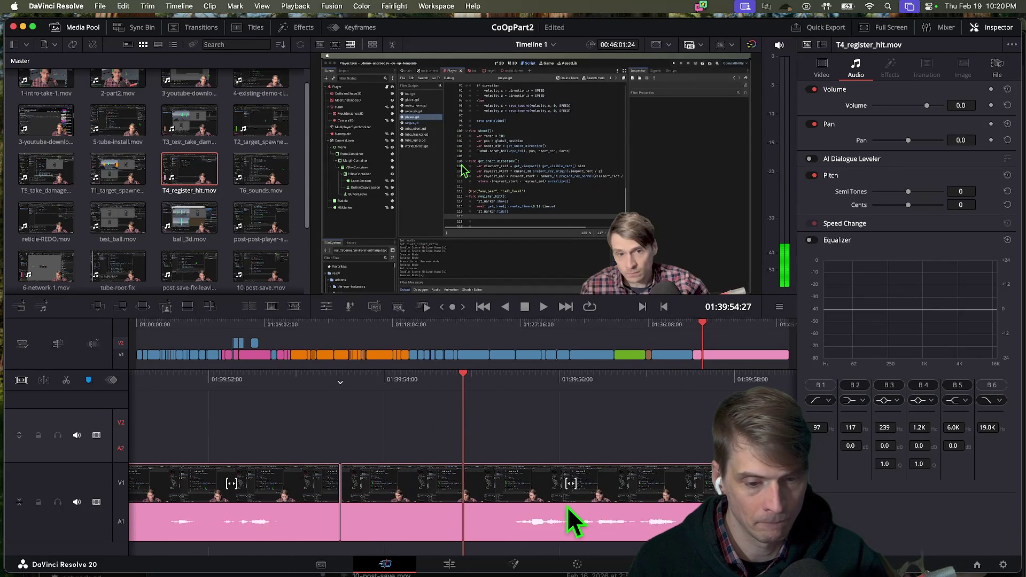
key("space")
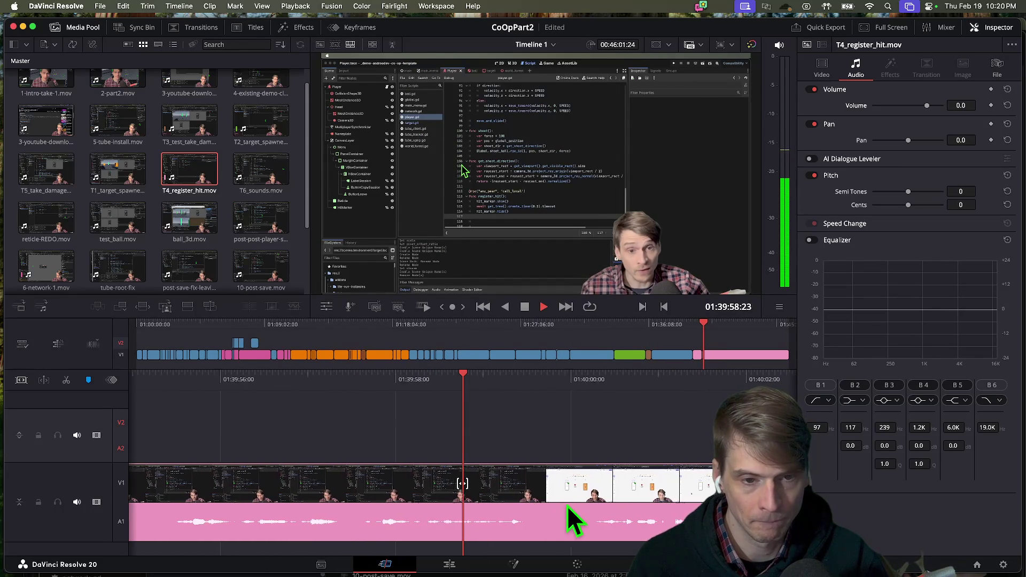
key("Up")
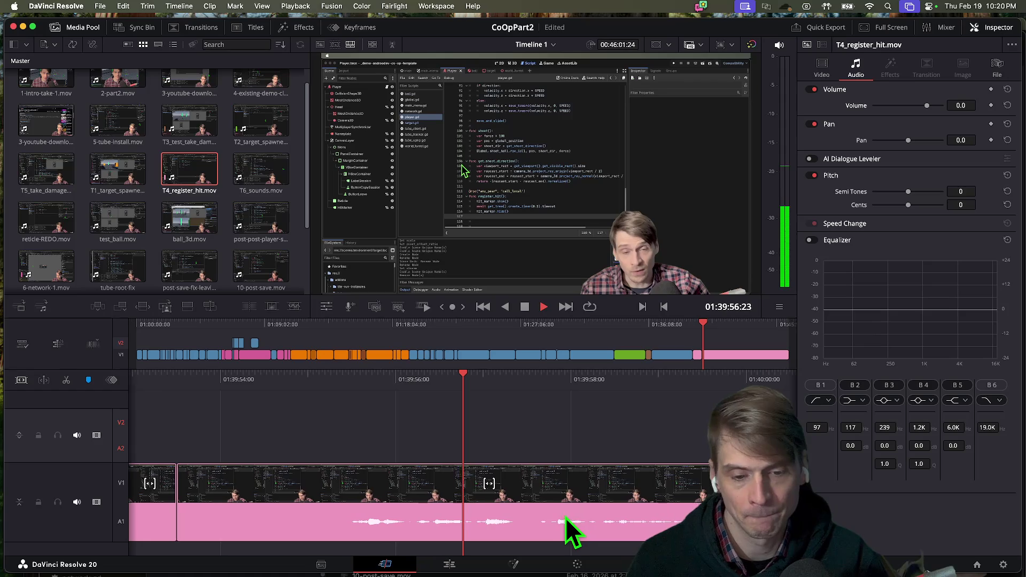
key("space")
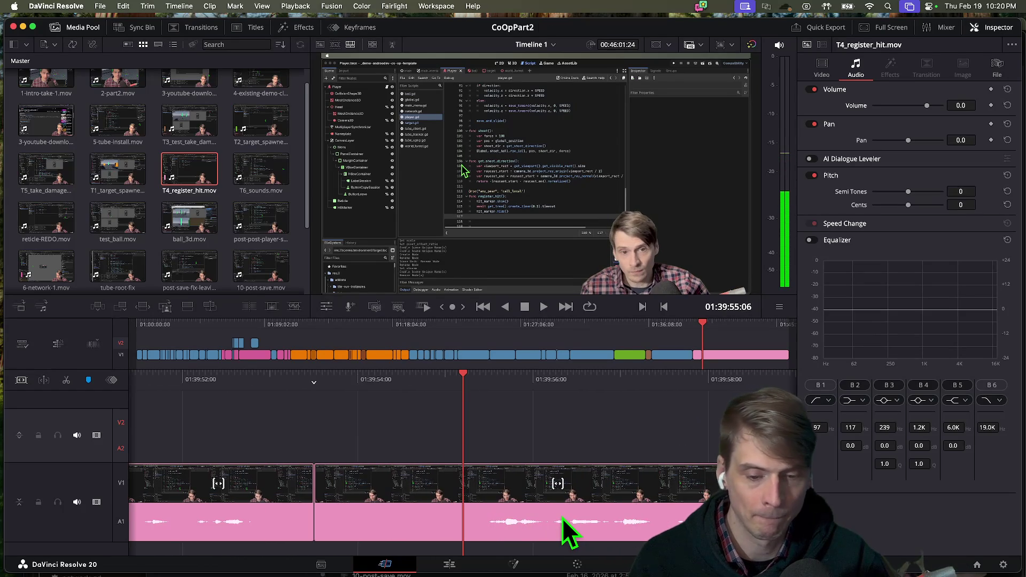
key("space")
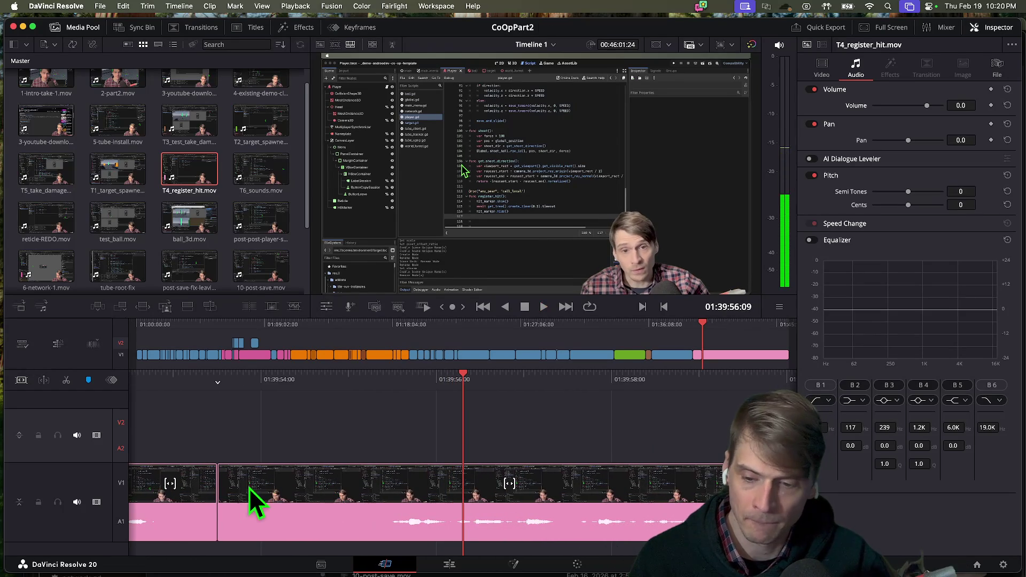
left_click(236, 489)
mouse_move(236, 489)
left_mouse_down()
mouse_move(408, 492)
mouse_move(378, 492)
mouse_move(420, 501)
left_mouse_up()
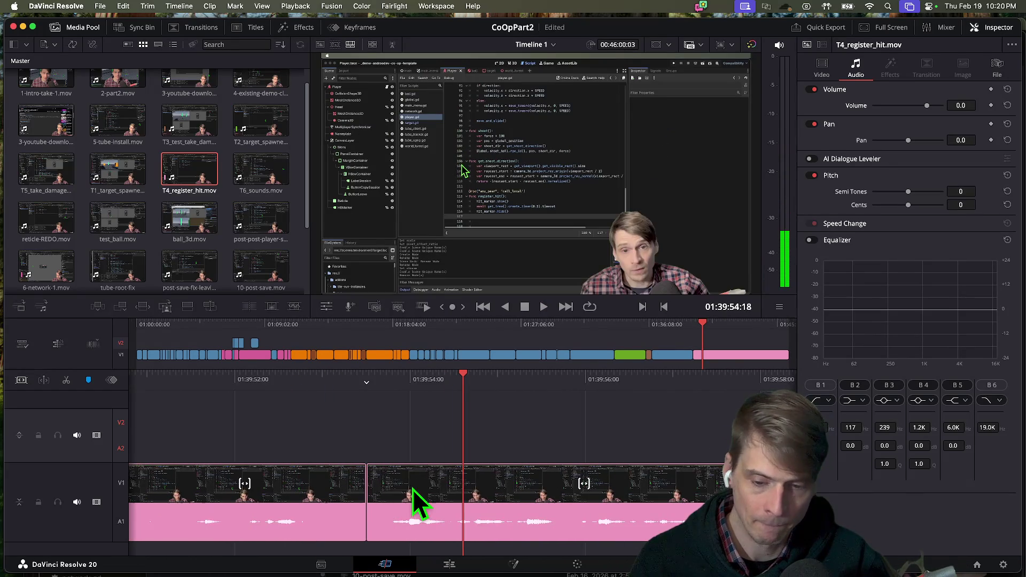
key("Up")
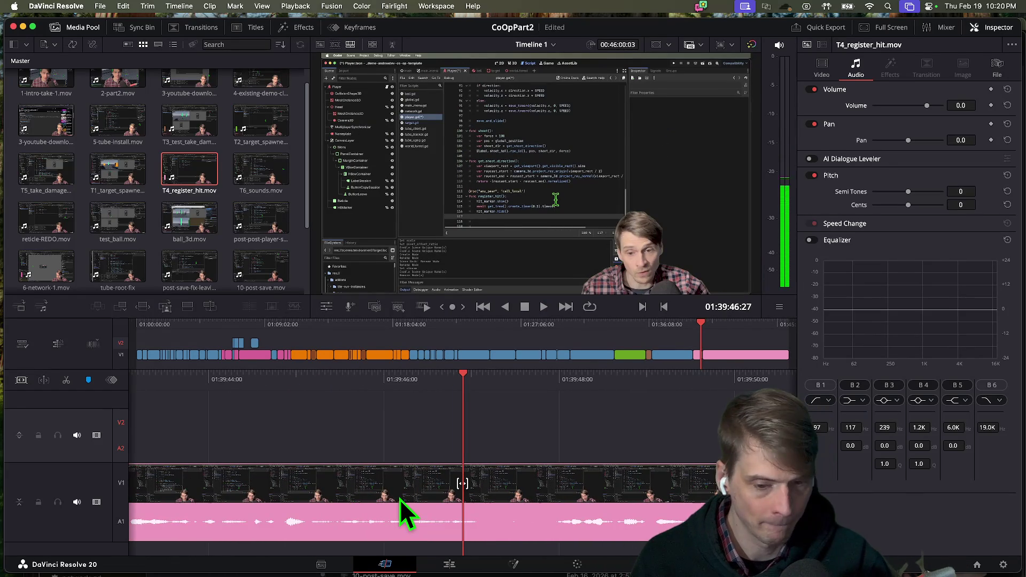
key("space")
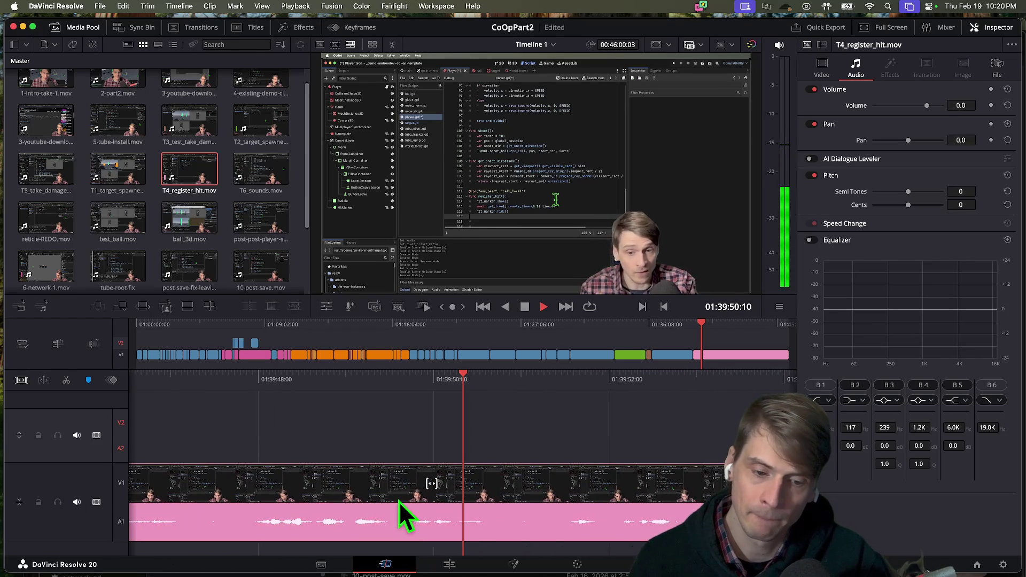
key("space")
left_click_drag(665, 479, 155, 492)
key("shift+Left")
key("shift+Left")
key("shift+Left")
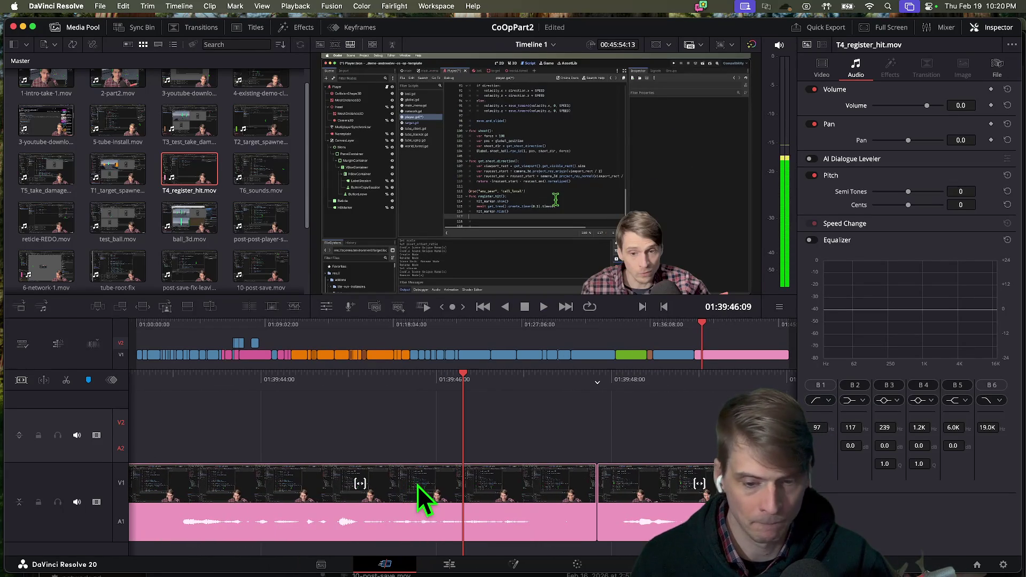
key("space")
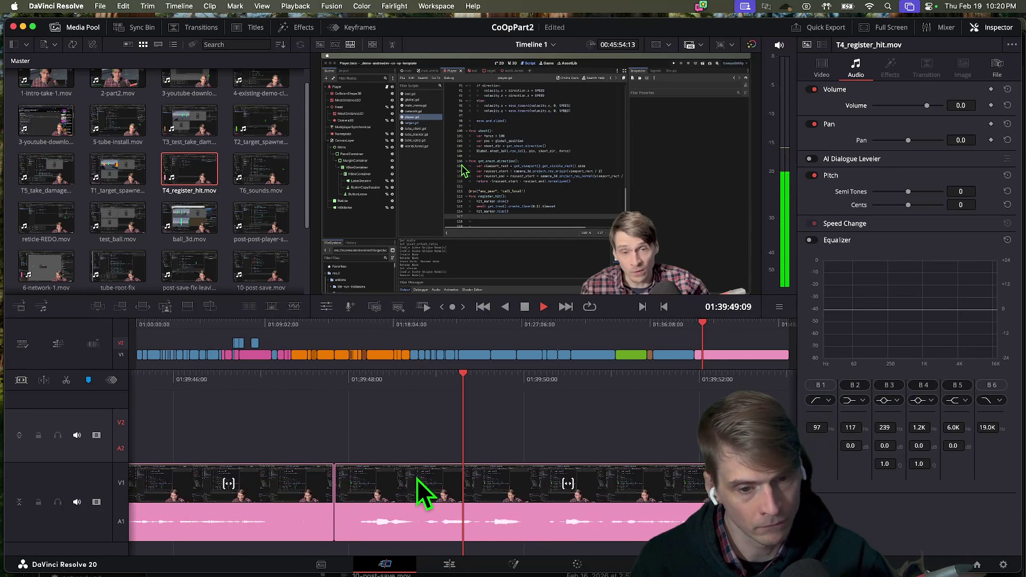
key("space")
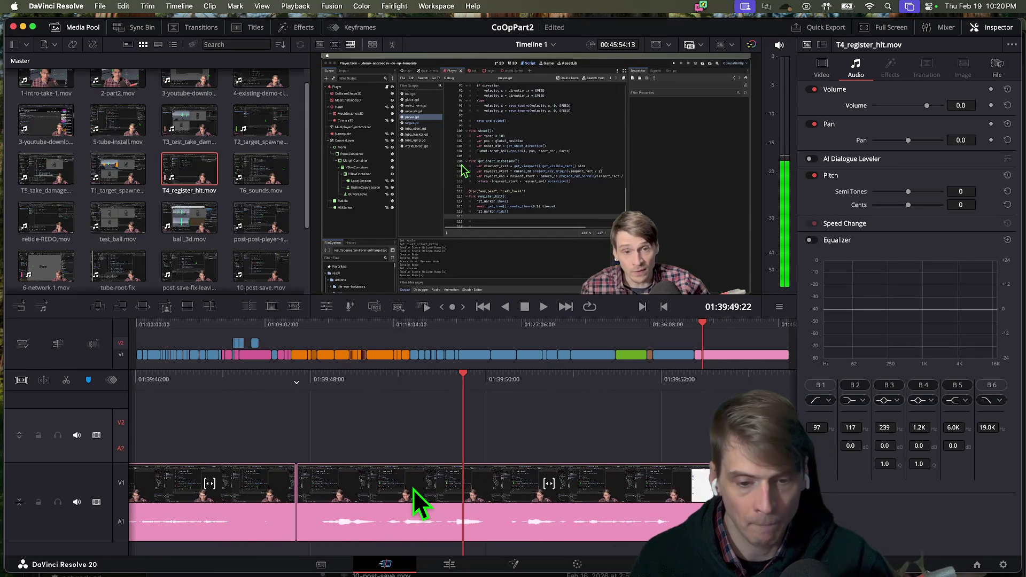
key("space")
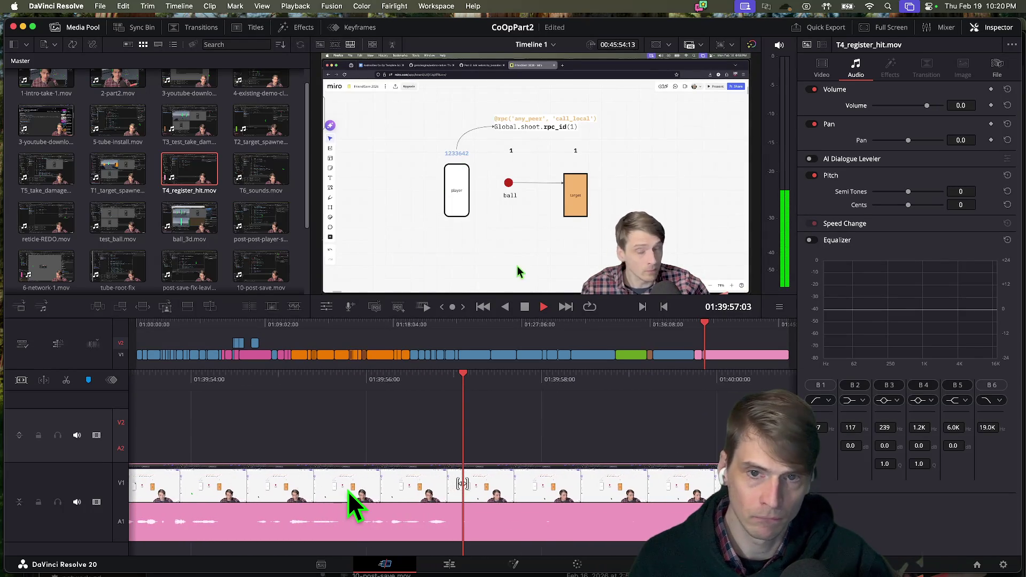
key("j")
key("j")
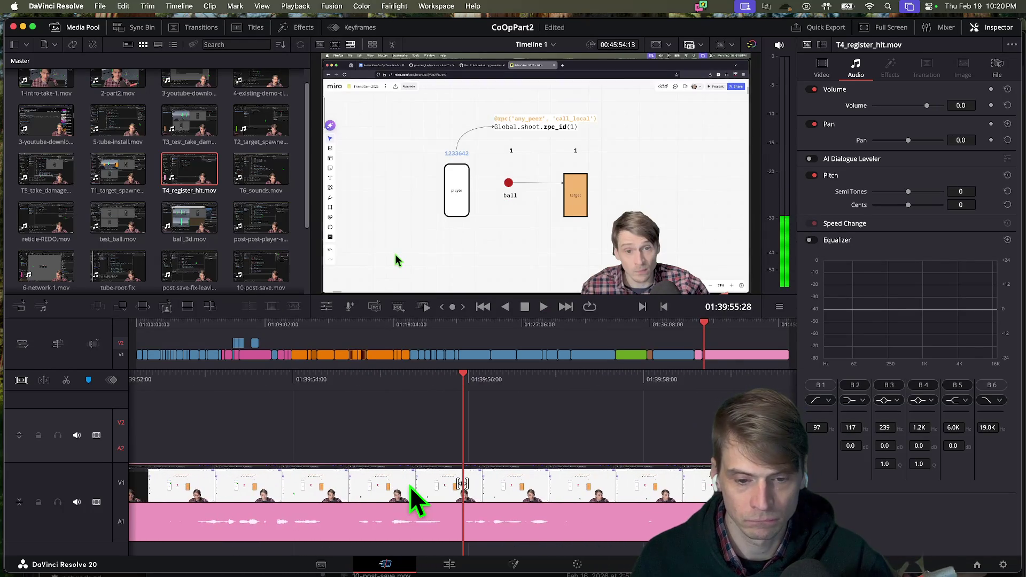
key("l")
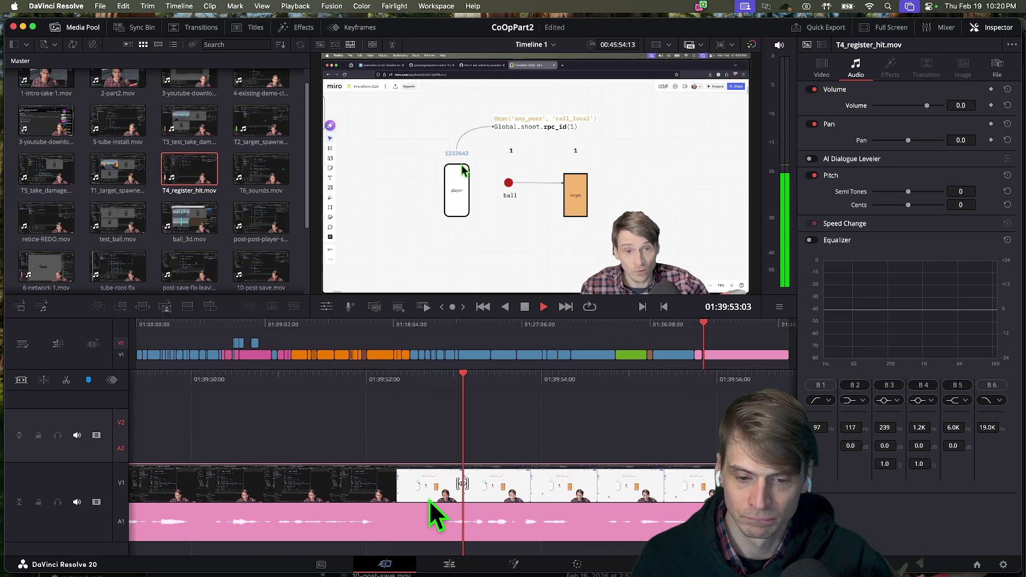
key("l")
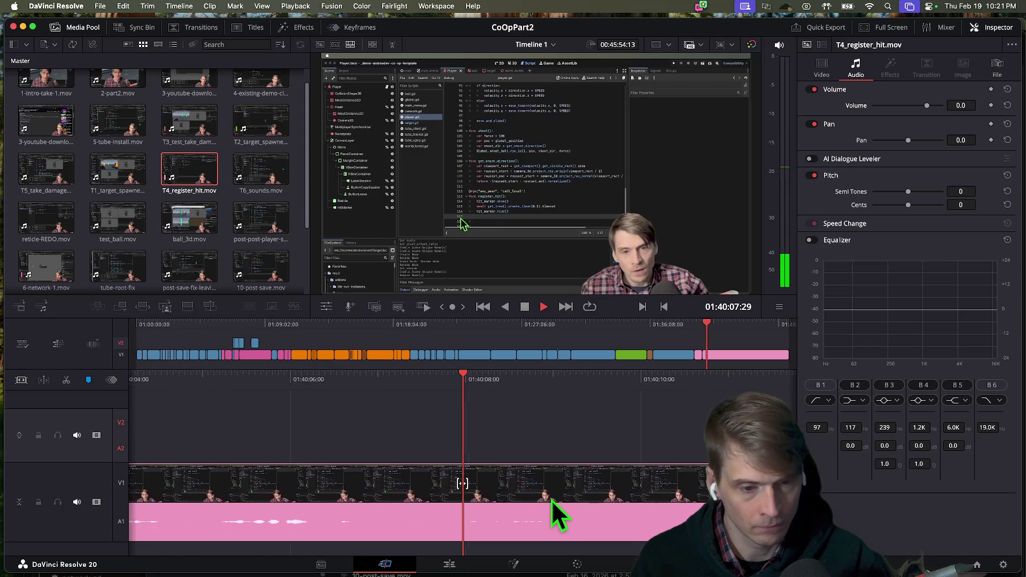
key("space")
key("space")
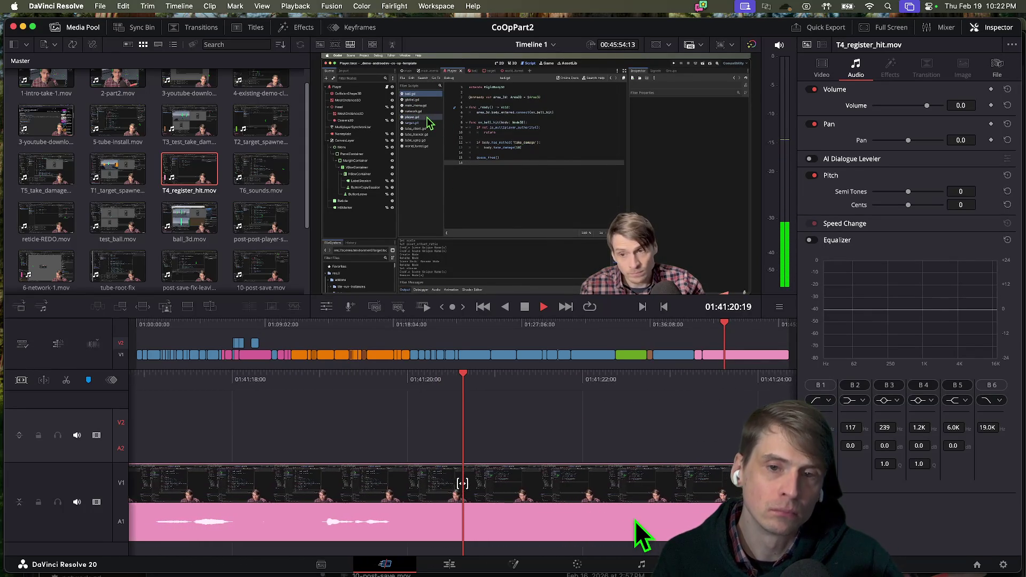
key("shift+Left")
key("shift+Left")
key("shift+Left")
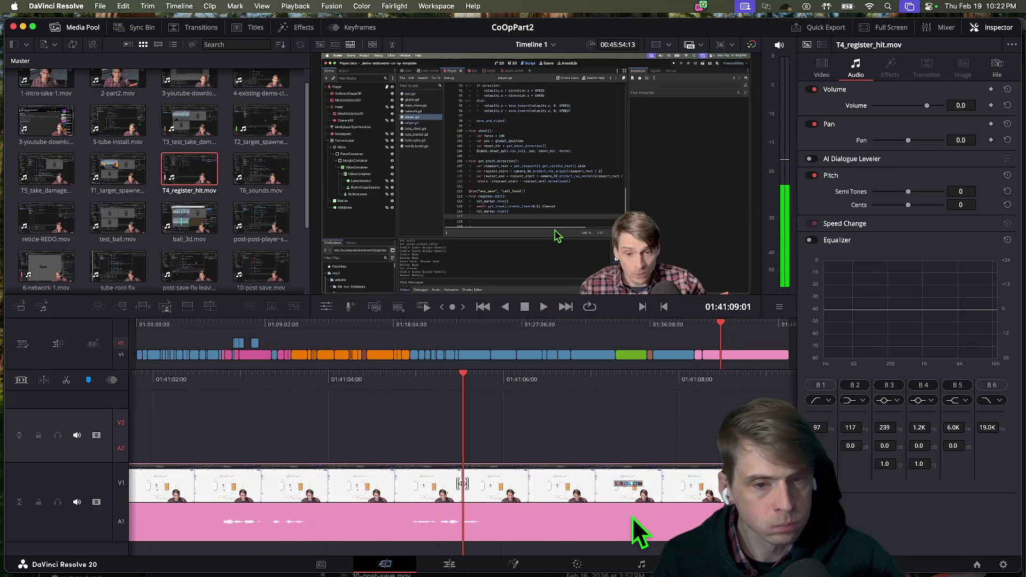
key("shift+Left")
key("shift+Left")
key("shift+Left")
key("space")
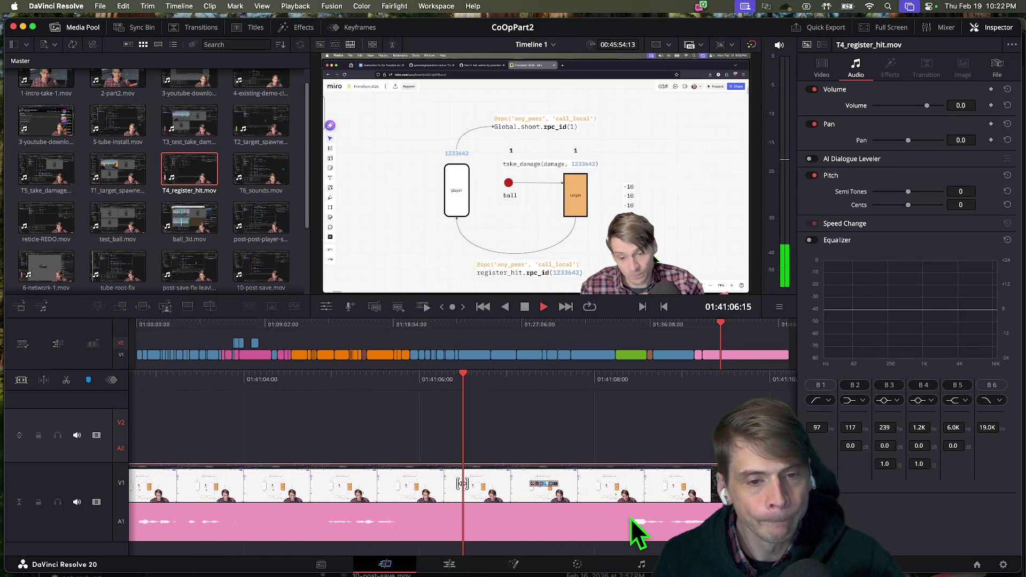
key("shift+Right")
key("shift+Right")
key("shift+Right")
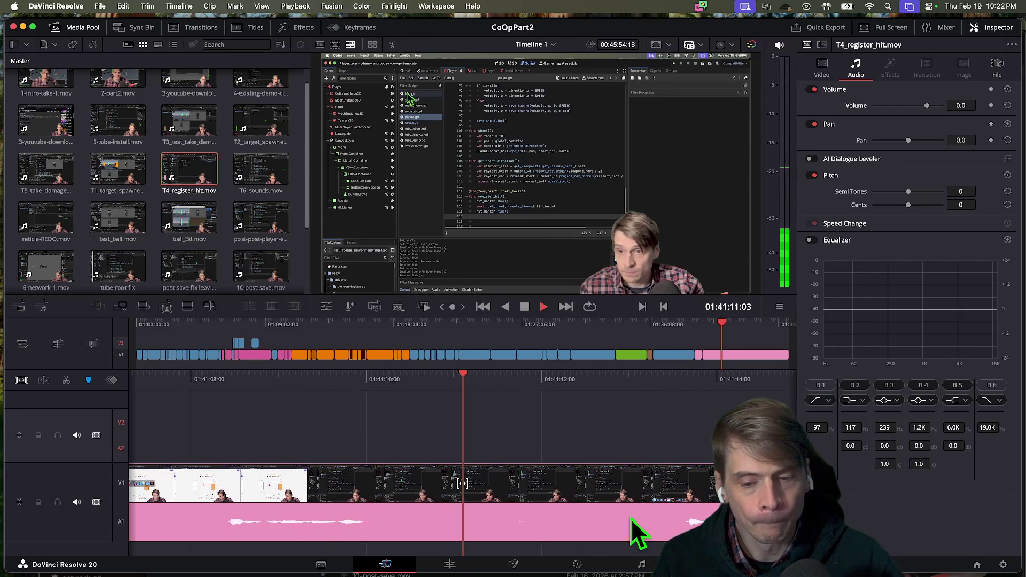
key("space")
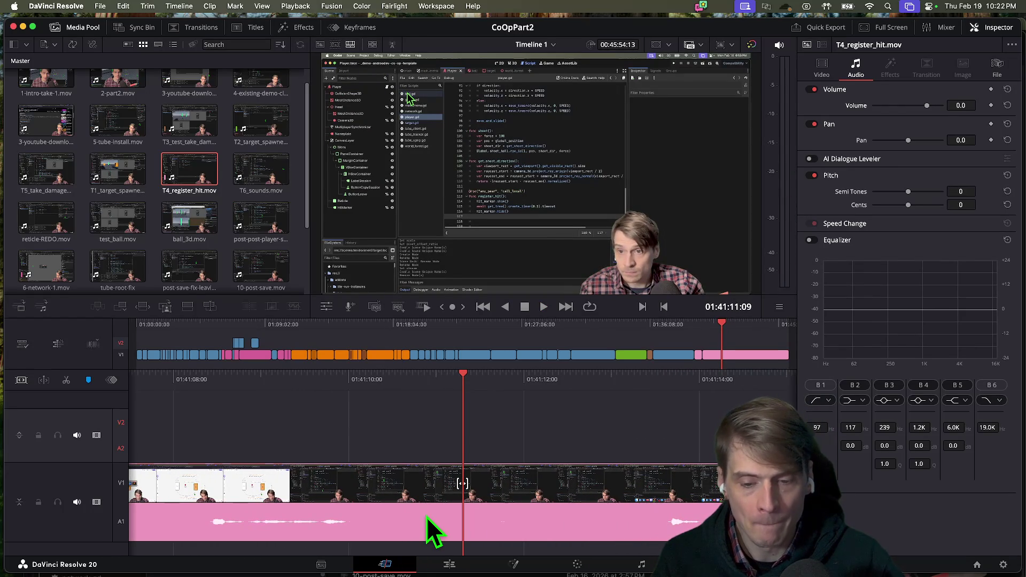
key("super+z")
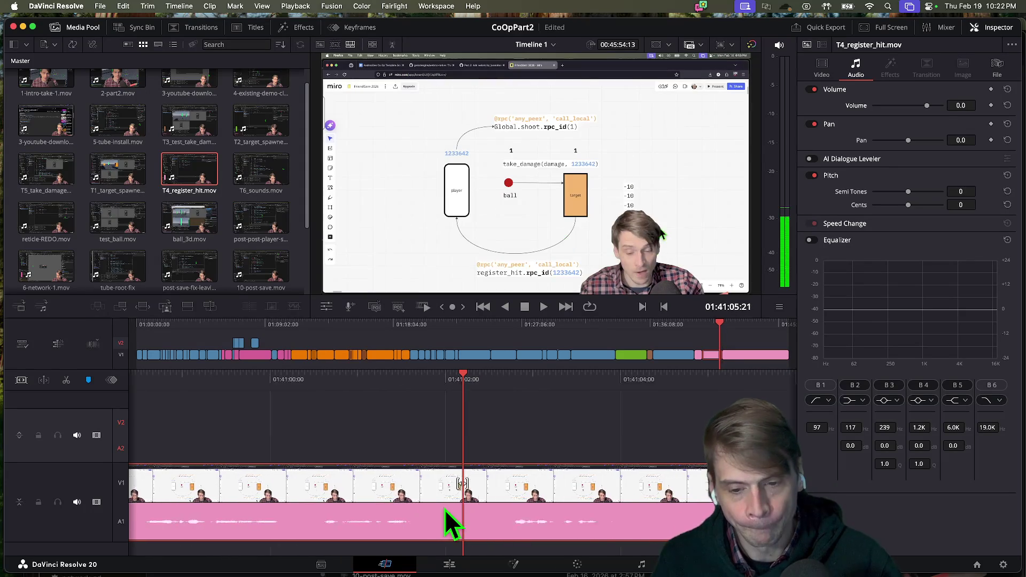
left_click(700, 327)
mouse_move(698, 328)
left_mouse_down()
mouse_move(664, 327)
mouse_move(709, 335)
left_mouse_up()
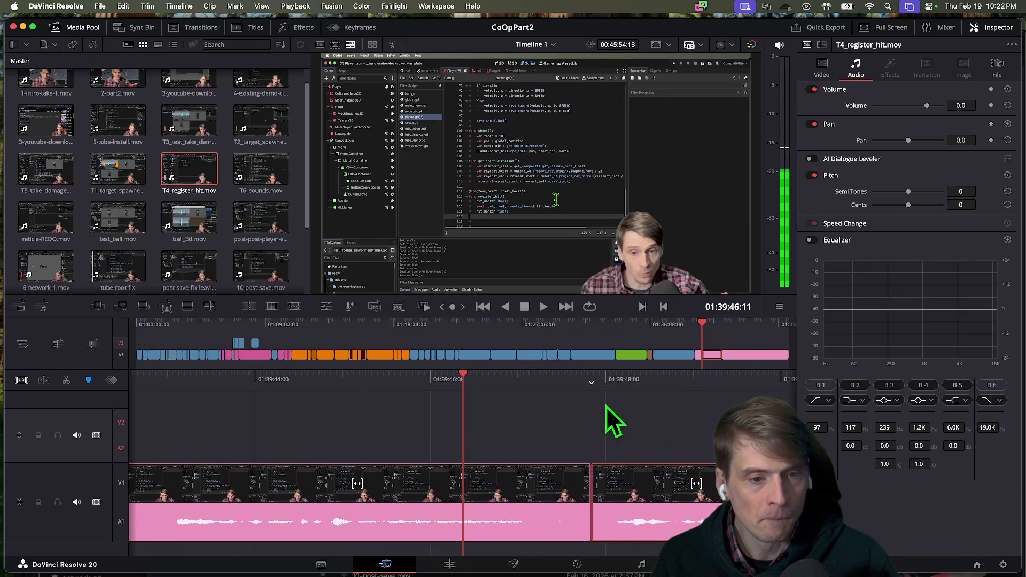
key("shift+Left")
key("shift+Left")
key("shift+Left")
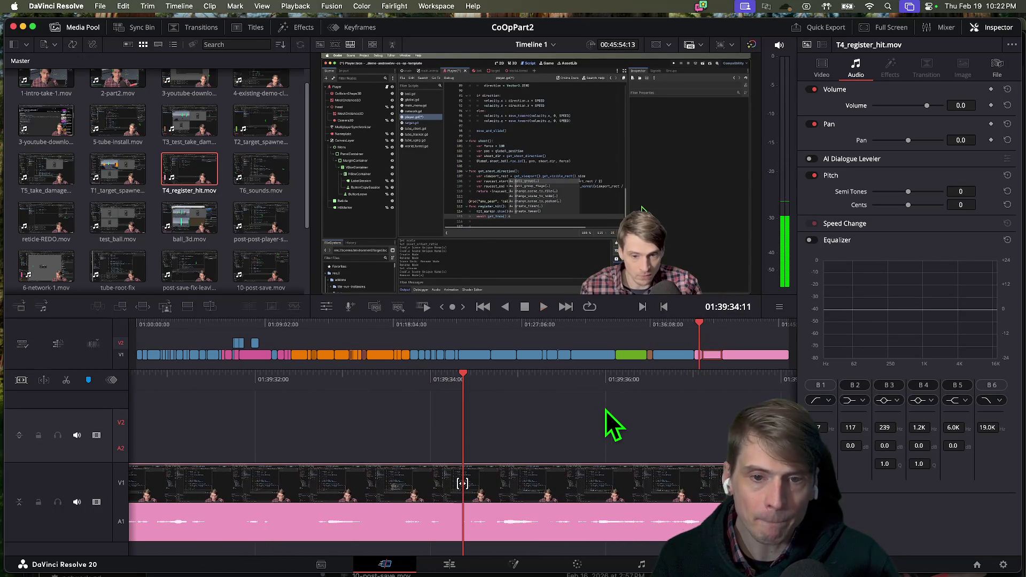
key("space")
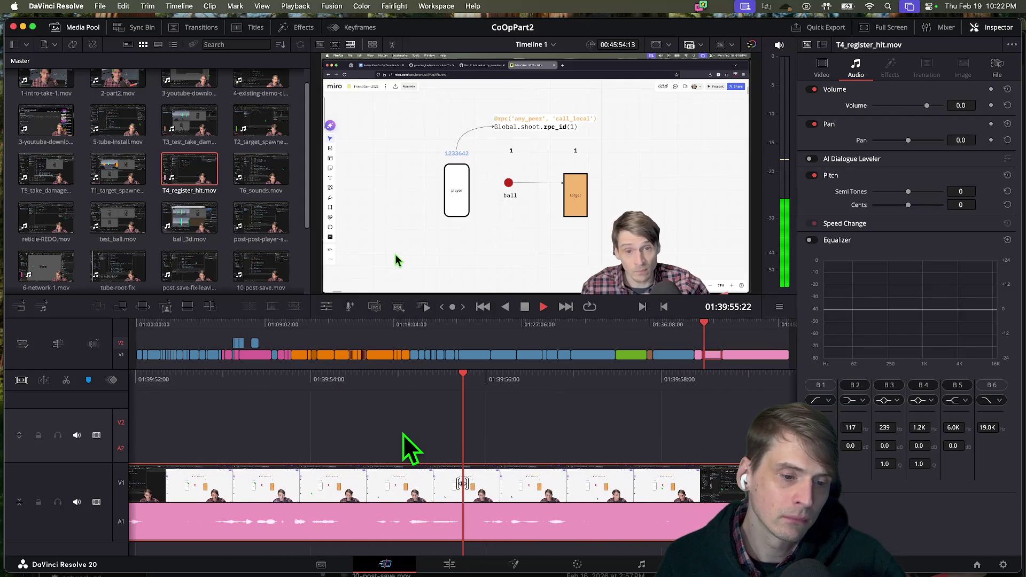
Step: Drag the edit point earlier from around 01:39:43 to trim the clip
key("j")
key("j")
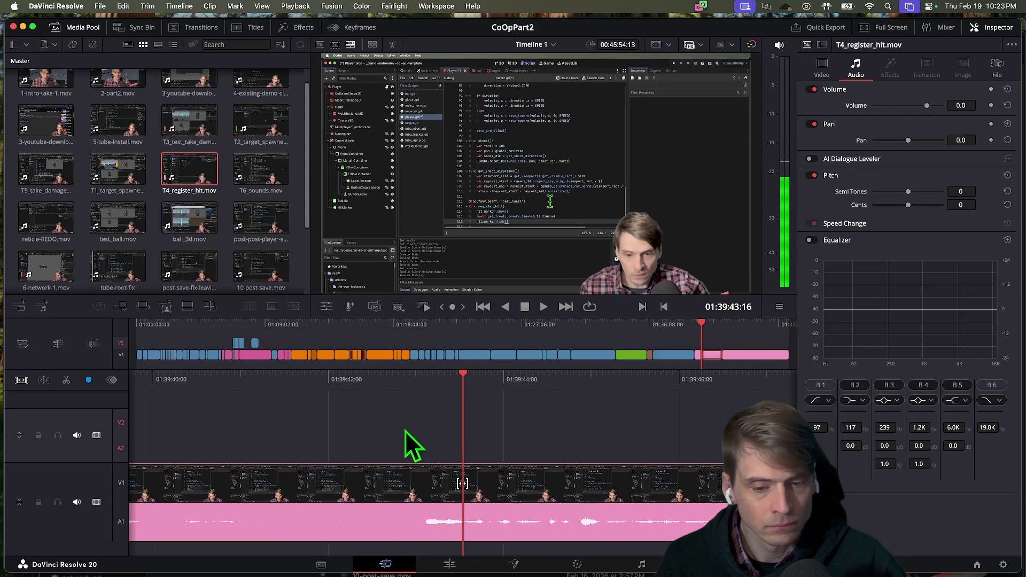
key("l")
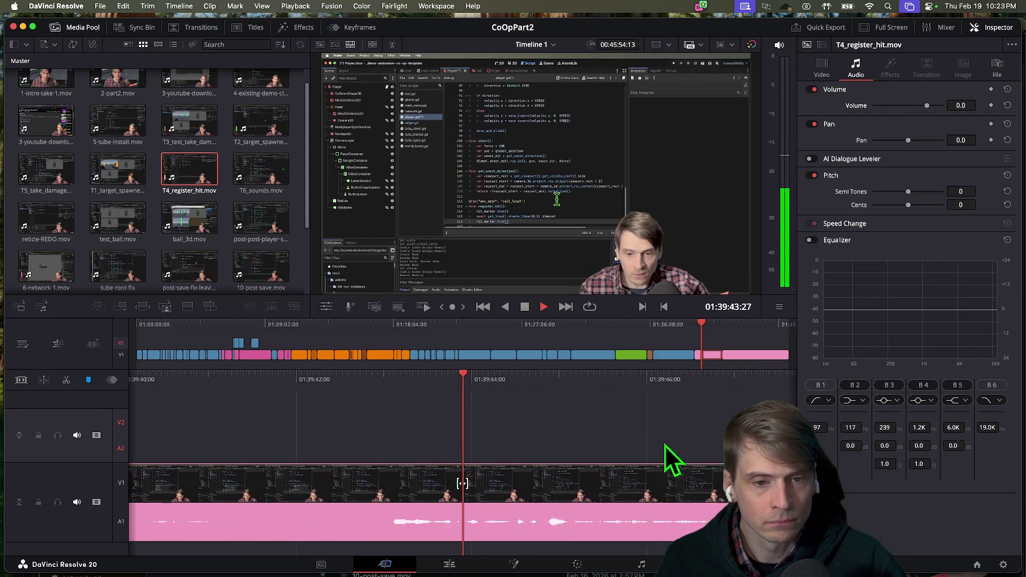
key("k")
left_click_drag(436, 484, 302, 480)
Step: Remove the pink clip's opening up to the playhead and review the new cut near 01:39:13
key("j")
key("j")
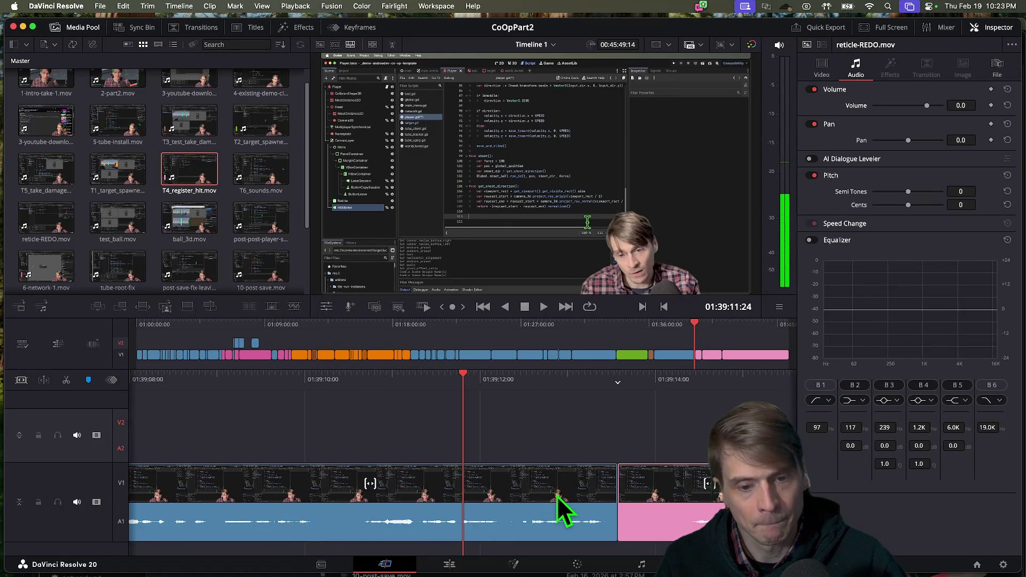
key("space")
key("Delete")
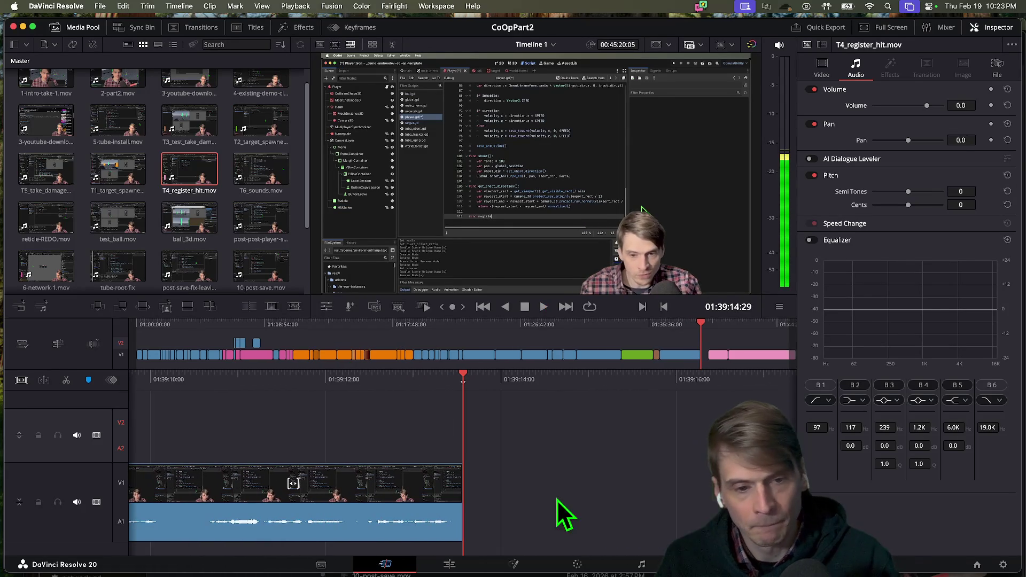
key("space")
key("j")
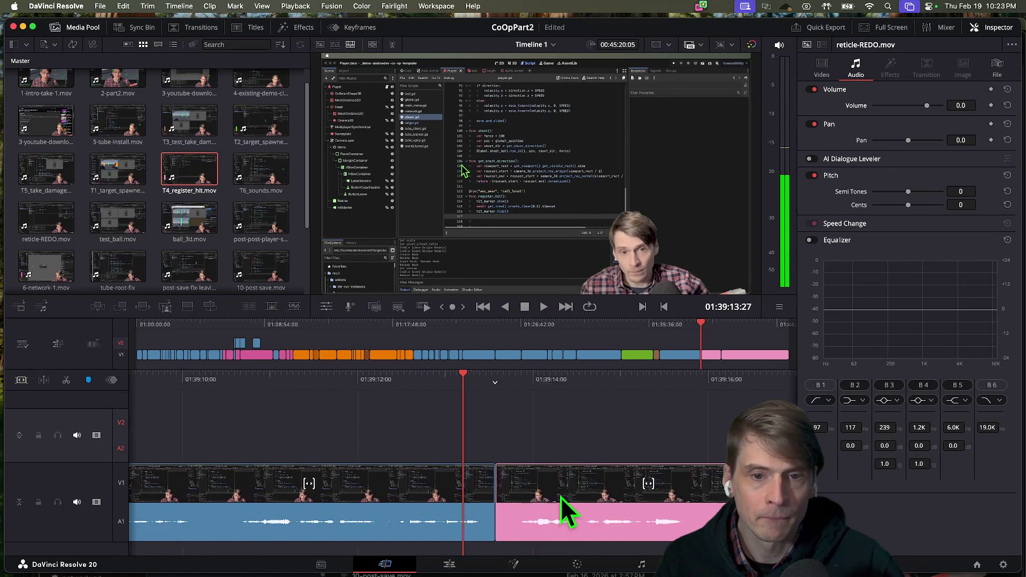
key("l")
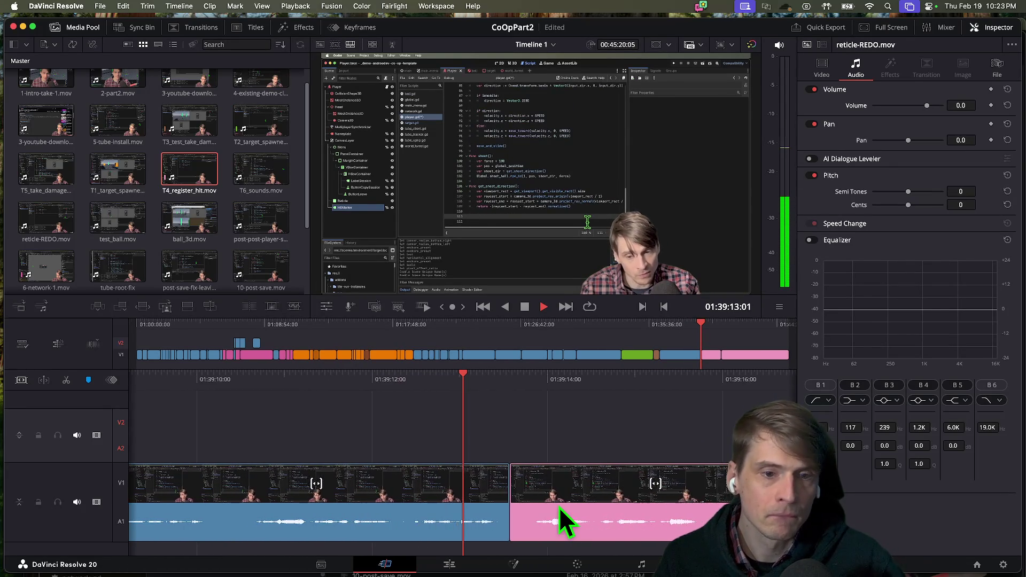
key("j")
key("j")
key("j")
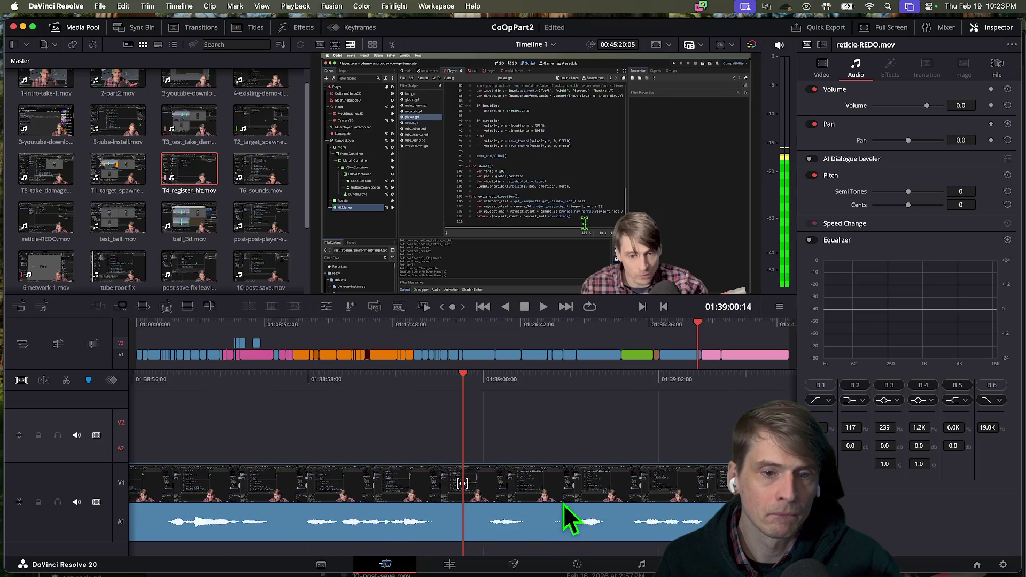
key("l")
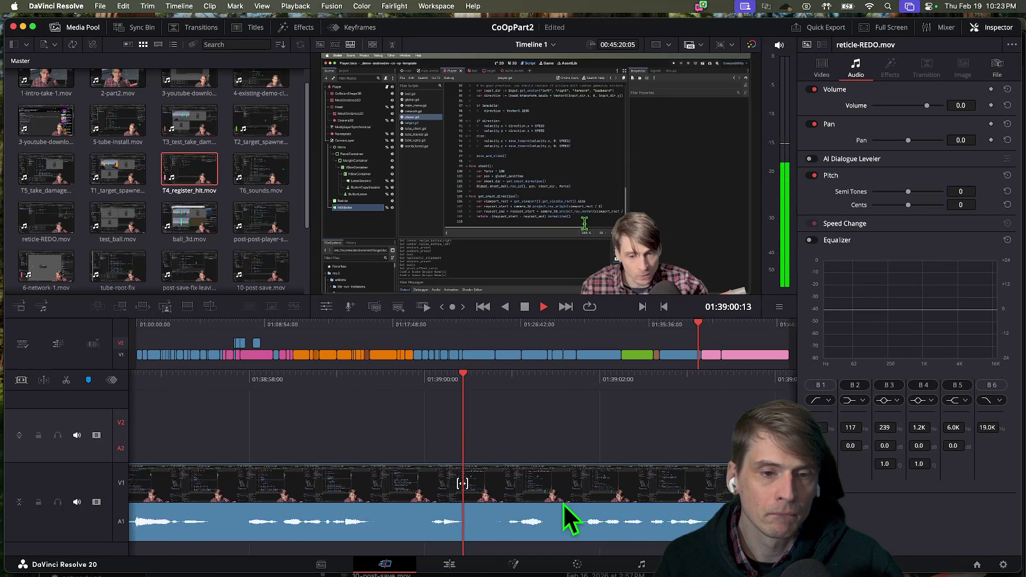